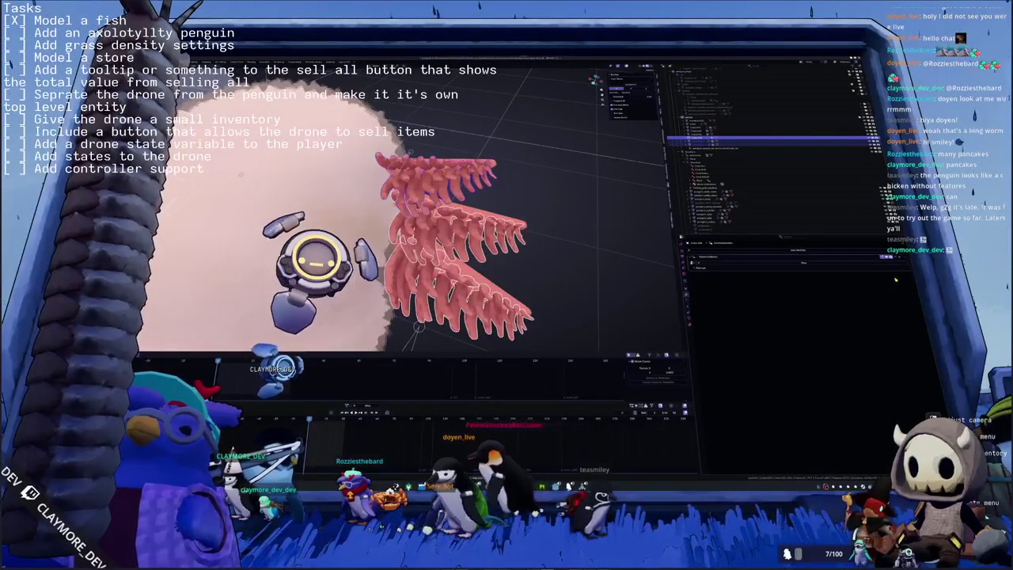
Select the pink gill object and orbit to see the whole axolotl body around it.
{"action": "left_click", "coordinate": [564, 259]}
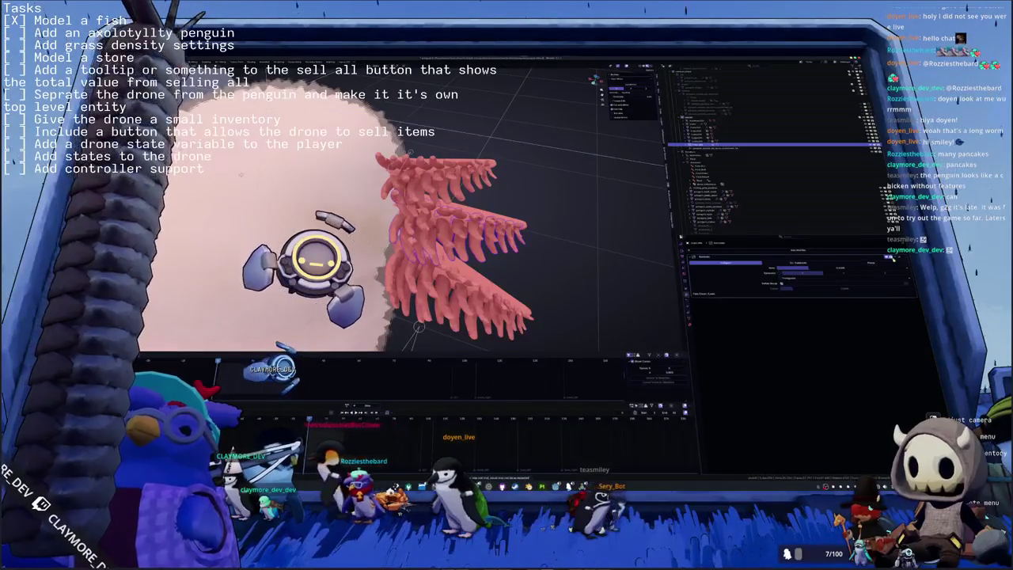
{"action": "mouse_move", "coordinate": [241, 175]}
{"action": "middle_mouse_down"}
{"action": "mouse_move", "coordinate": [420, 178]}
{"action": "mouse_move", "coordinate": [408, 201]}
{"action": "middle_mouse_up"}
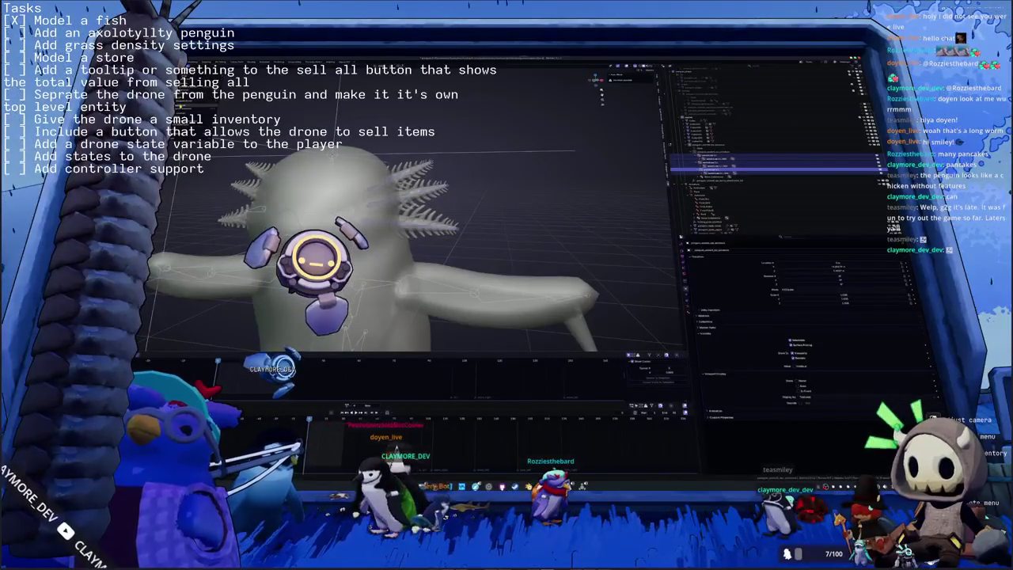
Select rig parts in the Outliner and orbit to a three-quarter view, ending on the gill mesh.
{"action": "left_click", "coordinate": [780, 179]}
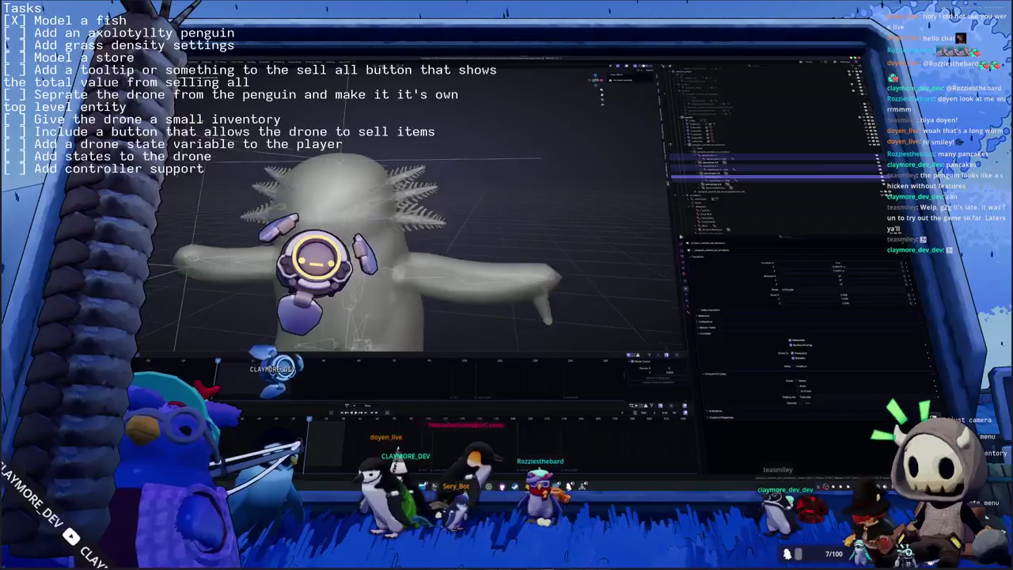
{"action": "left_click", "coordinate": [779, 170]}
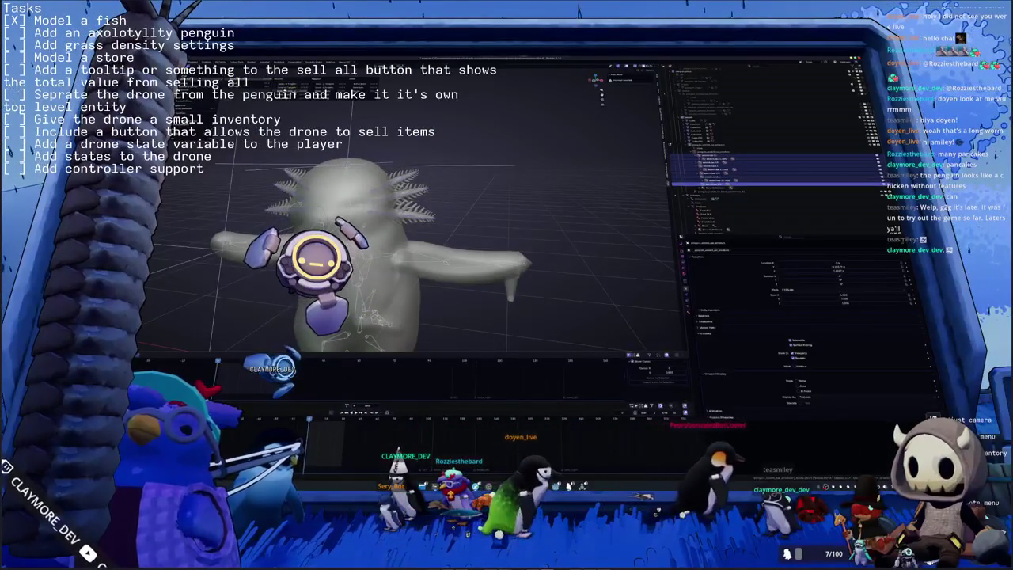
{"action": "mouse_move", "coordinate": [380, 237]}
{"action": "middle_mouse_down"}
{"action": "mouse_move", "coordinate": [459, 237]}
{"action": "mouse_move", "coordinate": [432, 172]}
{"action": "middle_mouse_up"}
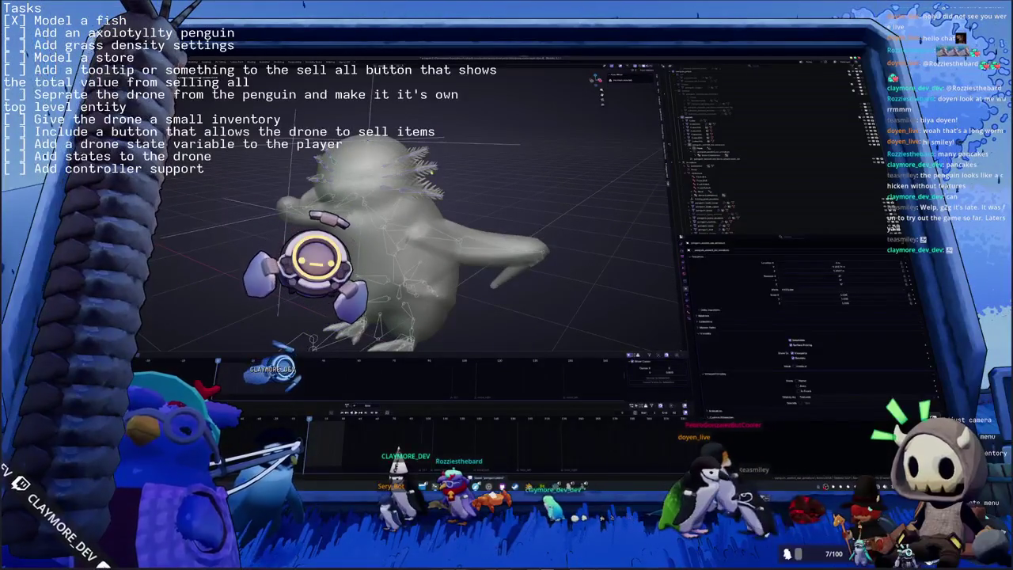
{"action": "left_click", "coordinate": [772, 143]}
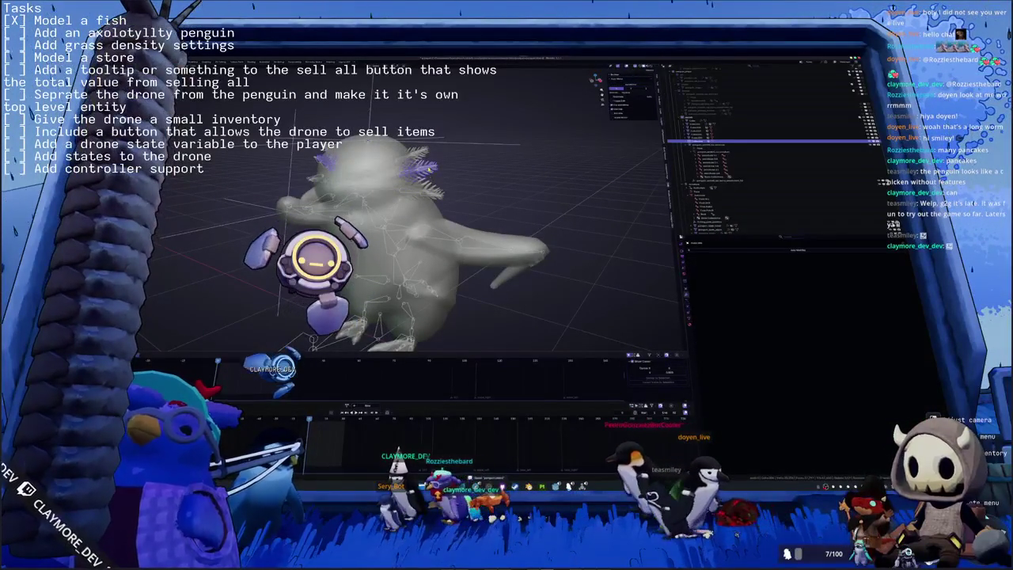
{"action": "left_click", "coordinate": [771, 131]}
Switch to front view and zoom in close on the selected gills and their bones.
{"action": "key", "text": "KP_1"}
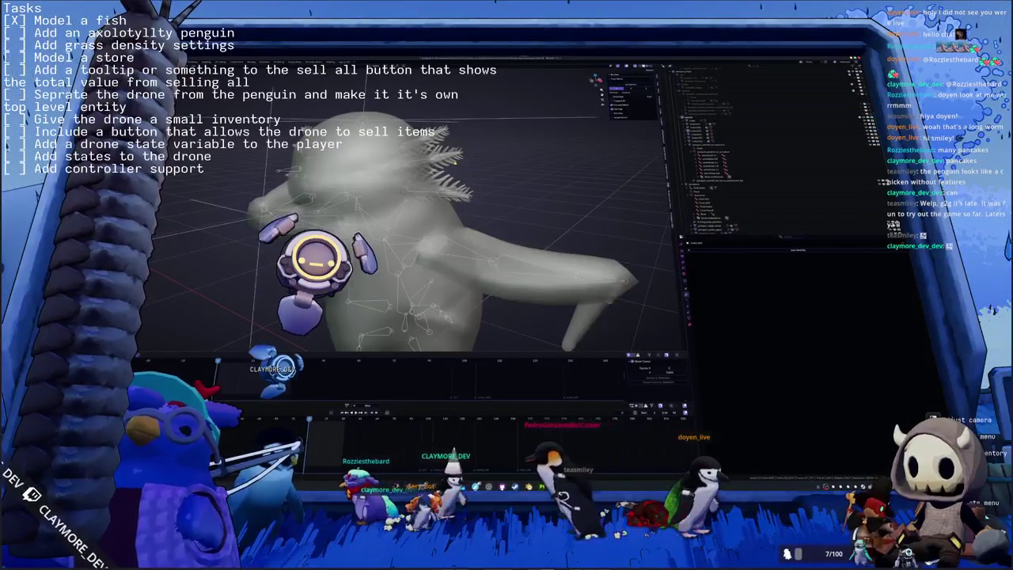
{"action": "left_click", "coordinate": [772, 142]}
{"action": "middle_click_drag", "start_coordinate": [412, 237], "coordinate": [459, 222]}
{"action": "scroll", "coordinate": [412, 238], "scroll_direction": "up", "scroll_amount": 3}
{"action": "middle_click_drag", "start_coordinate": [512, 160], "coordinate": [465, 166]}
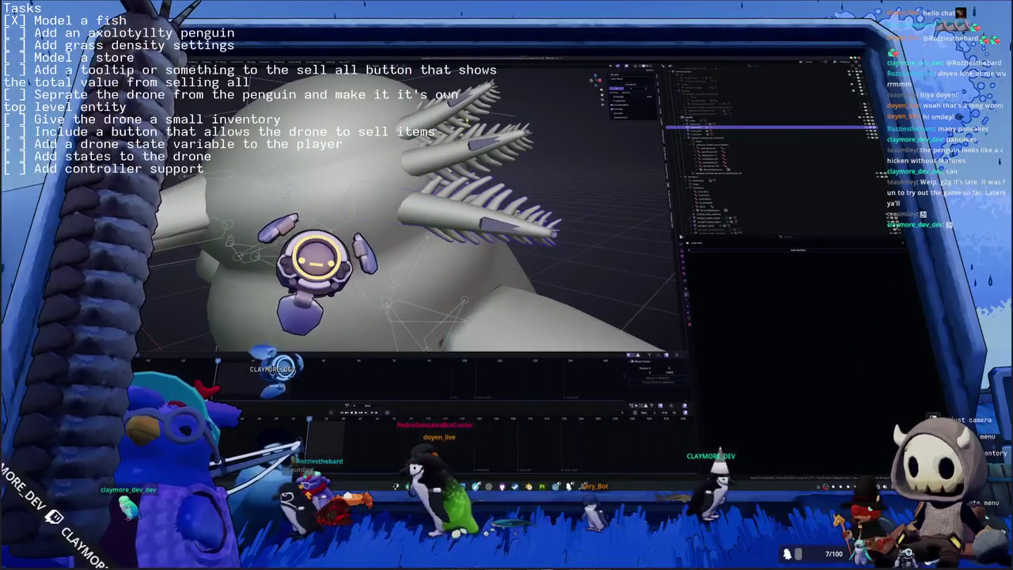
Select the gills, then the armature, and parent the gill mesh to the penguin's skeleton with Ctrl+P.
{"action": "mouse_move", "coordinate": [449, 119]}
{"action": "middle_mouse_down"}
{"action": "mouse_move", "coordinate": [463, 147]}
{"action": "mouse_move", "coordinate": [391, 190]}
{"action": "middle_mouse_up"}
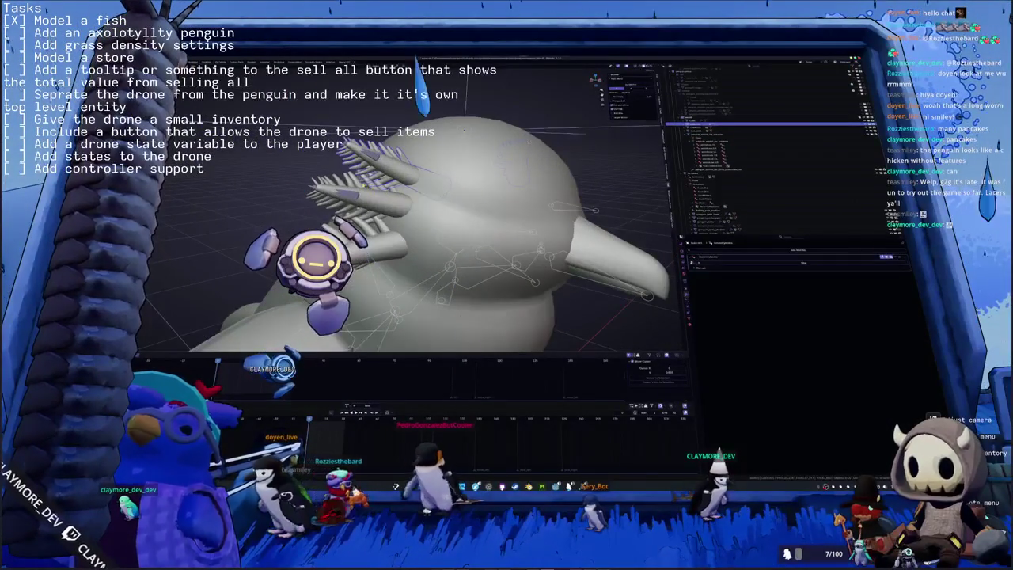
{"action": "left_click", "coordinate": [712, 130]}
{"action": "mouse_move", "coordinate": [443, 198]}
{"action": "middle_mouse_down"}
{"action": "mouse_move", "coordinate": [483, 178]}
{"action": "mouse_move", "coordinate": [443, 186]}
{"action": "middle_mouse_up"}
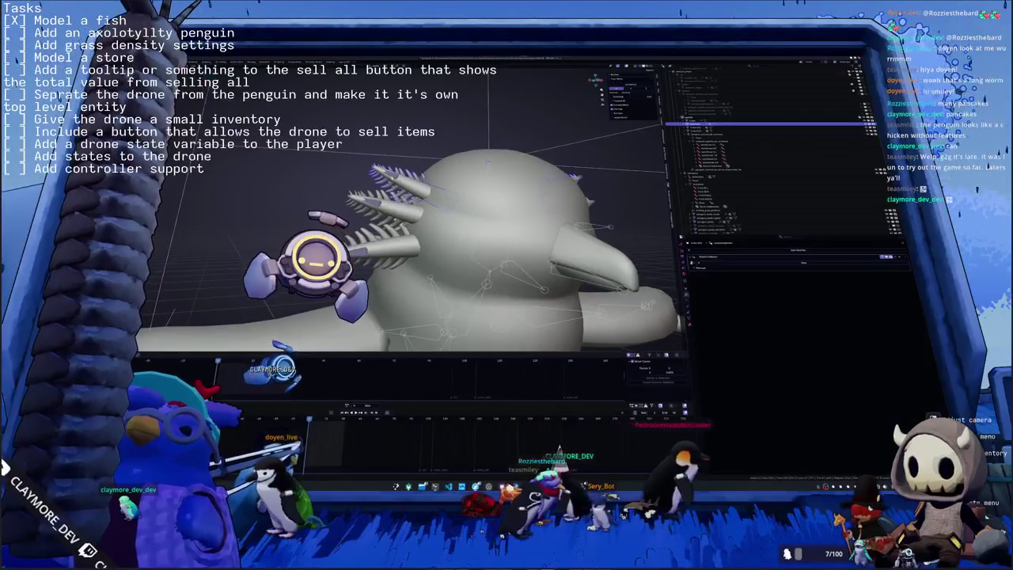
{"action": "left_click", "coordinate": [713, 134]}
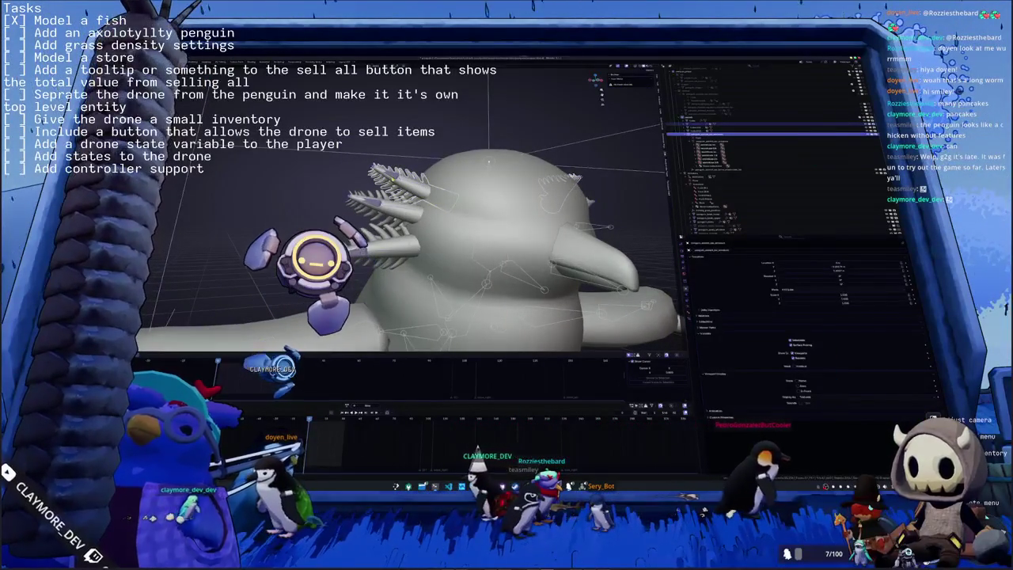
{"action": "key", "text": "ctrl+p"}
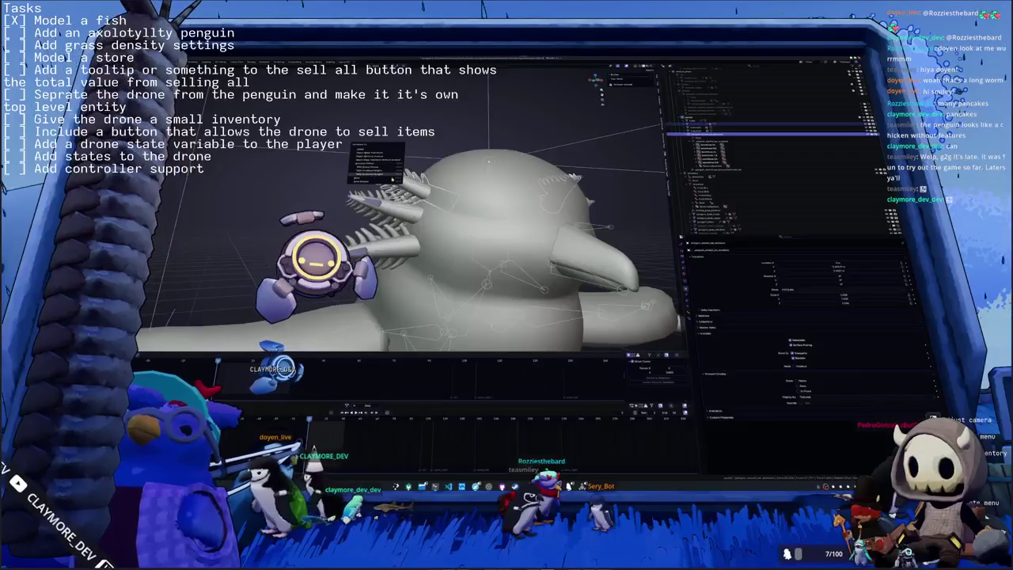
{"action": "left_click", "coordinate": [391, 178]}
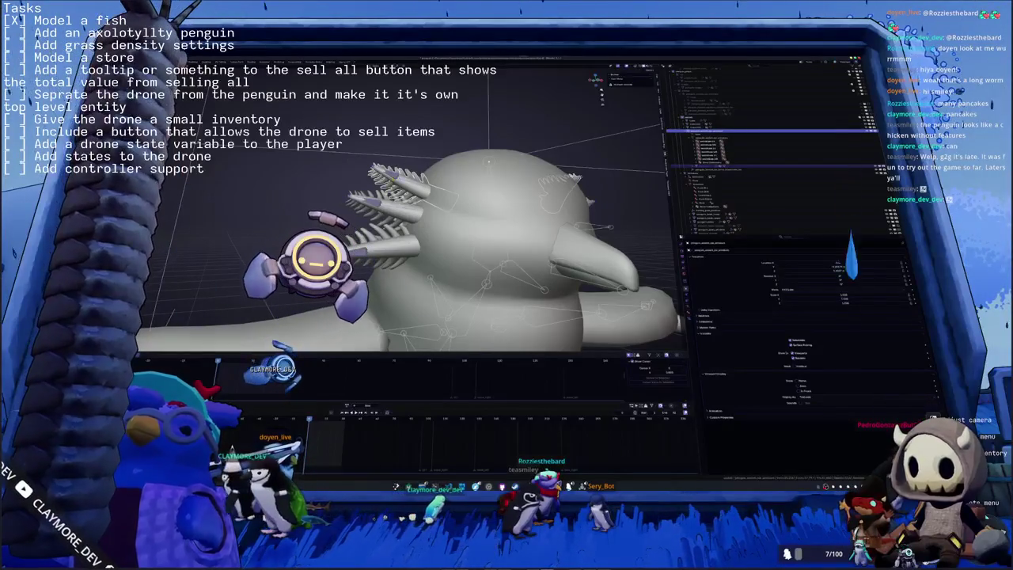
{"action": "left_click", "coordinate": [618, 83]}
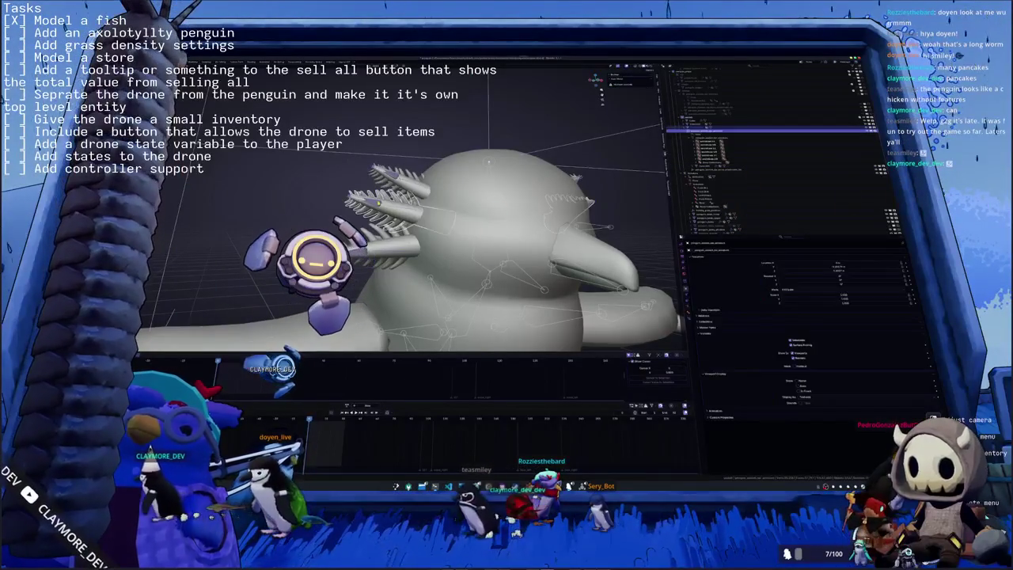
{"action": "left_click", "coordinate": [378, 204]}
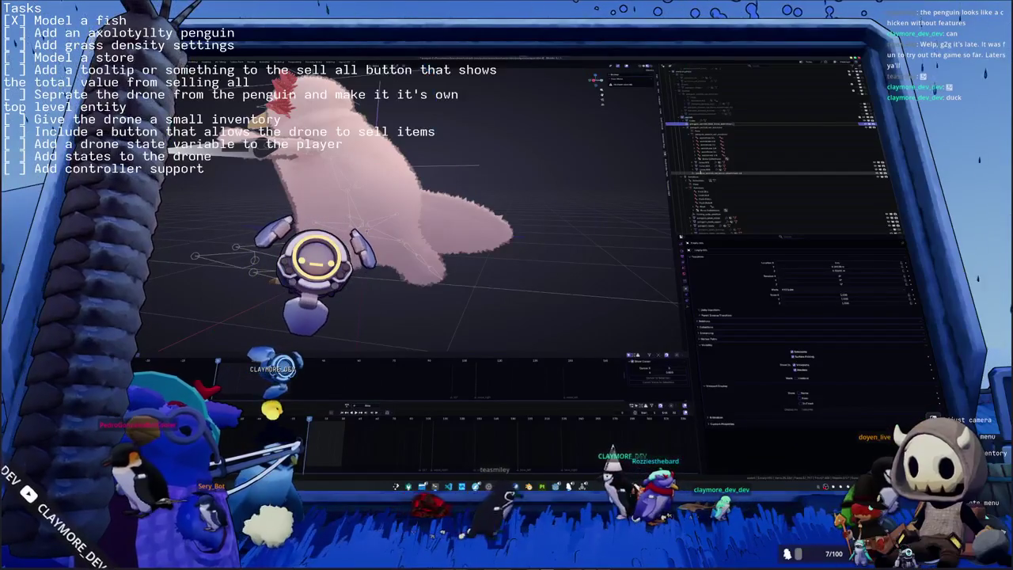
Cycle through neighbouring objects in the Outliner to inspect each one.
{"action": "left_click", "coordinate": [701, 170]}
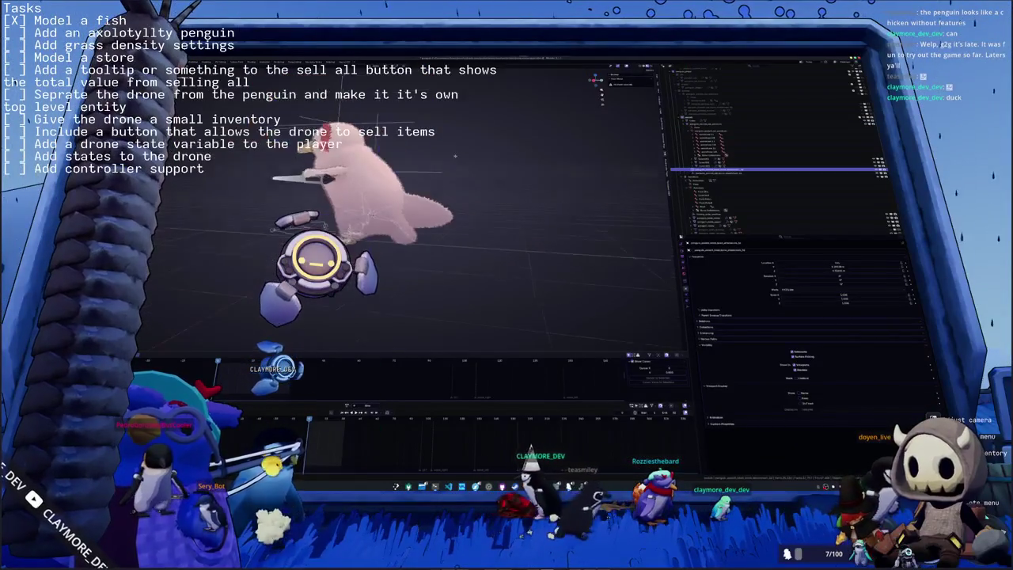
{"action": "left_click", "coordinate": [712, 173]}
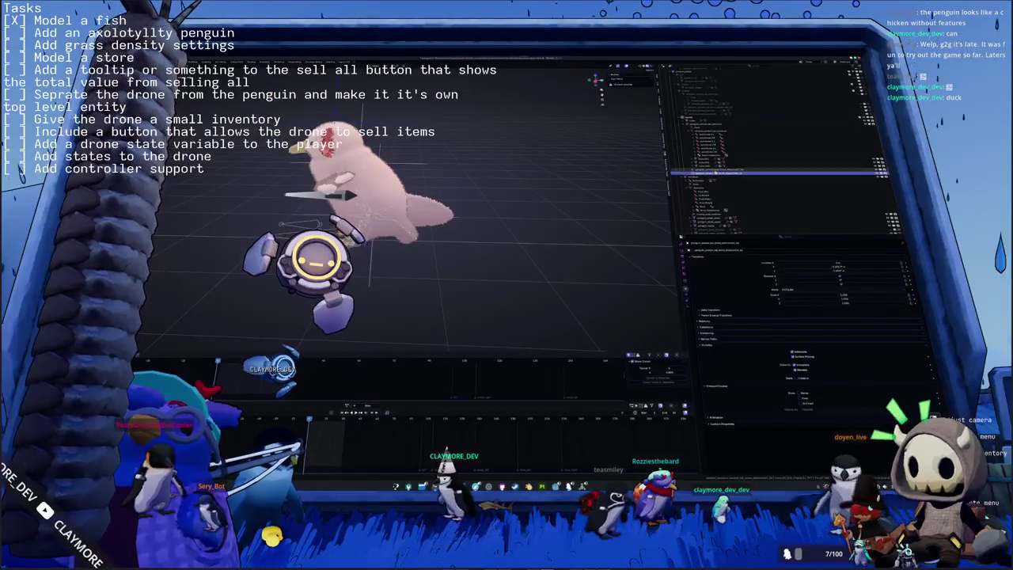
{"action": "left_click", "coordinate": [713, 172]}
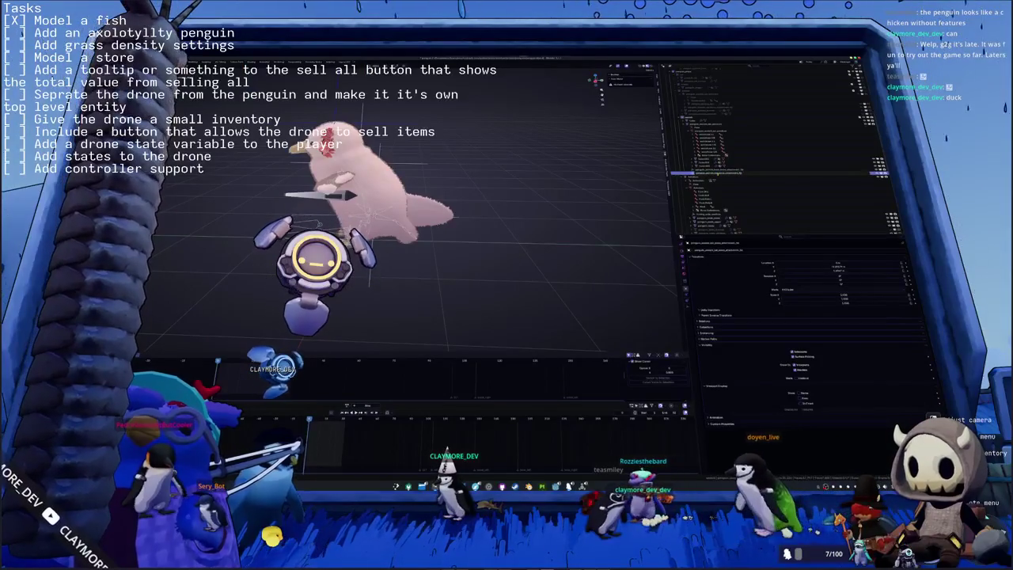
{"action": "left_click", "coordinate": [712, 170]}
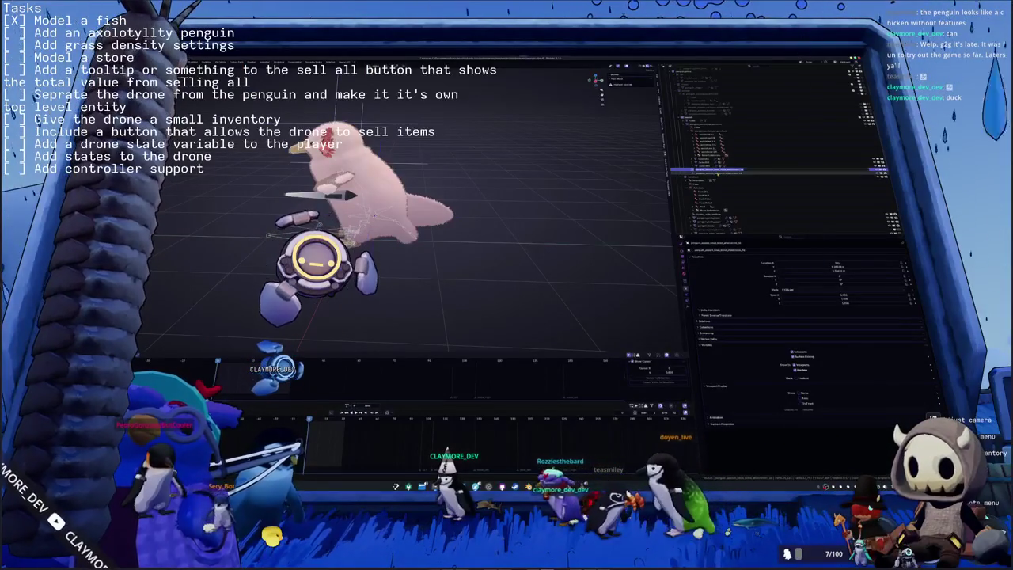
{"action": "left_click", "coordinate": [713, 172]}
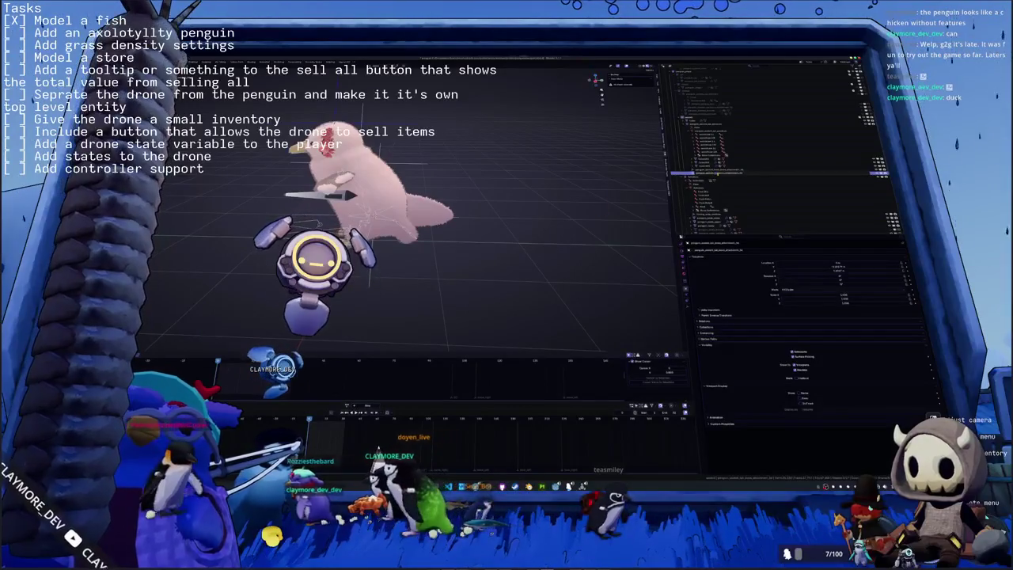
{"action": "left_click", "coordinate": [713, 170]}
{"action": "left_click", "coordinate": [712, 173]}
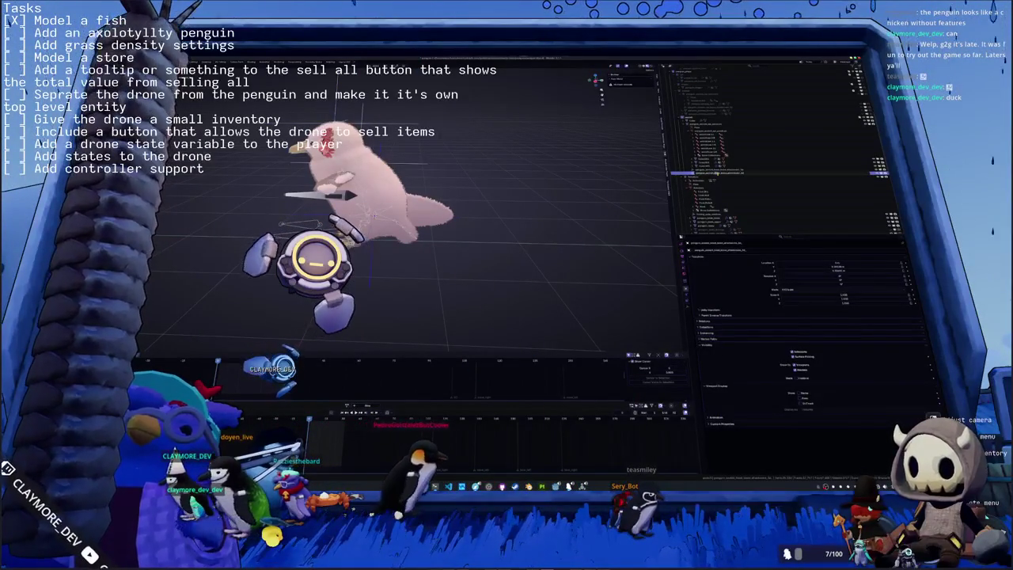
{"action": "left_click", "coordinate": [718, 173]}
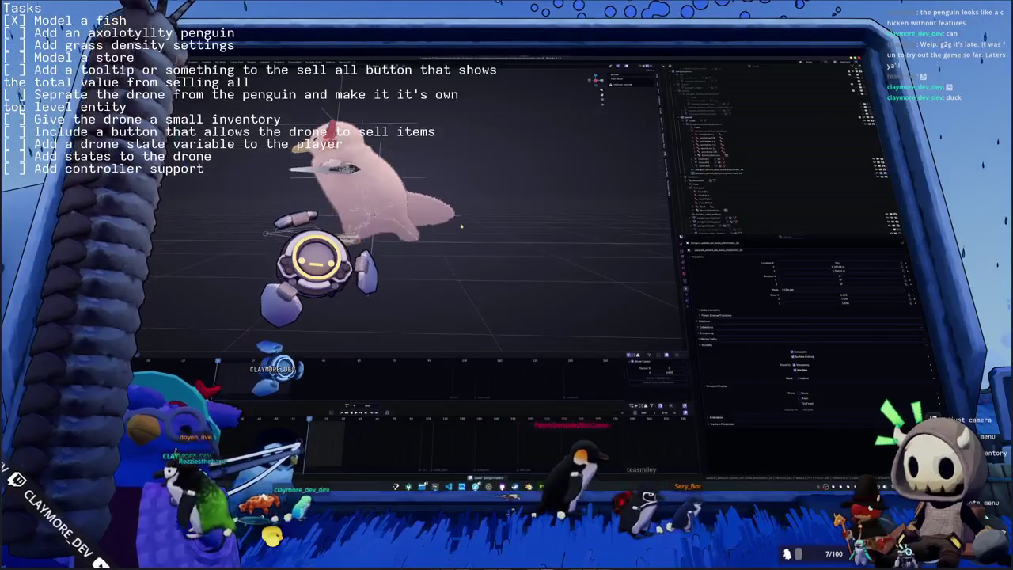
Select the penguin's fluffy pink fur from the right-click menu and hide it.
{"action": "right_click", "coordinate": [459, 234]}
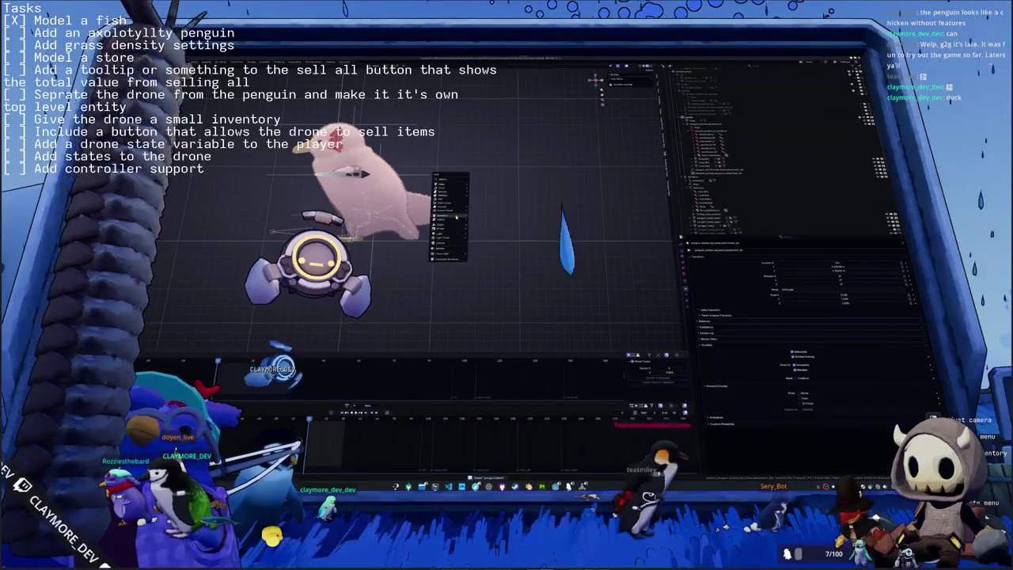
{"action": "left_click", "coordinate": [479, 247]}
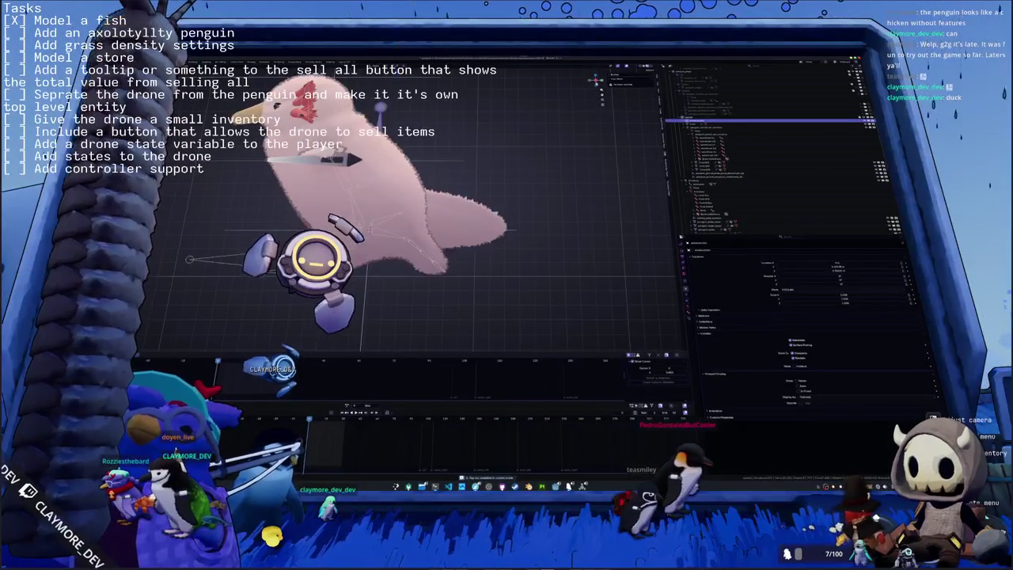
{"action": "key", "text": "ctrl+z"}
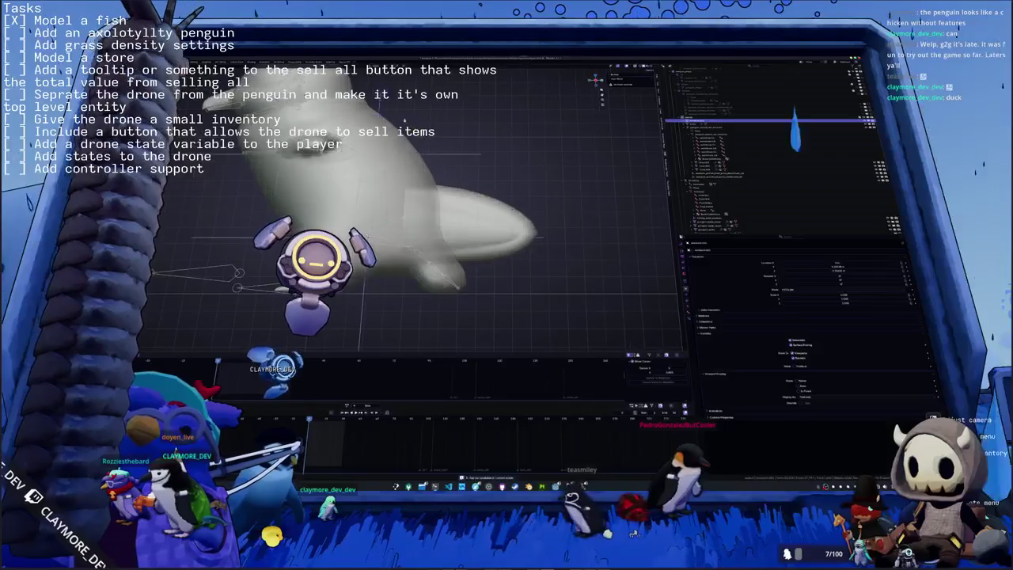
Select the penguin body and zoom and orbit to a side view of it.
{"action": "key", "text": "ctrl+z"}
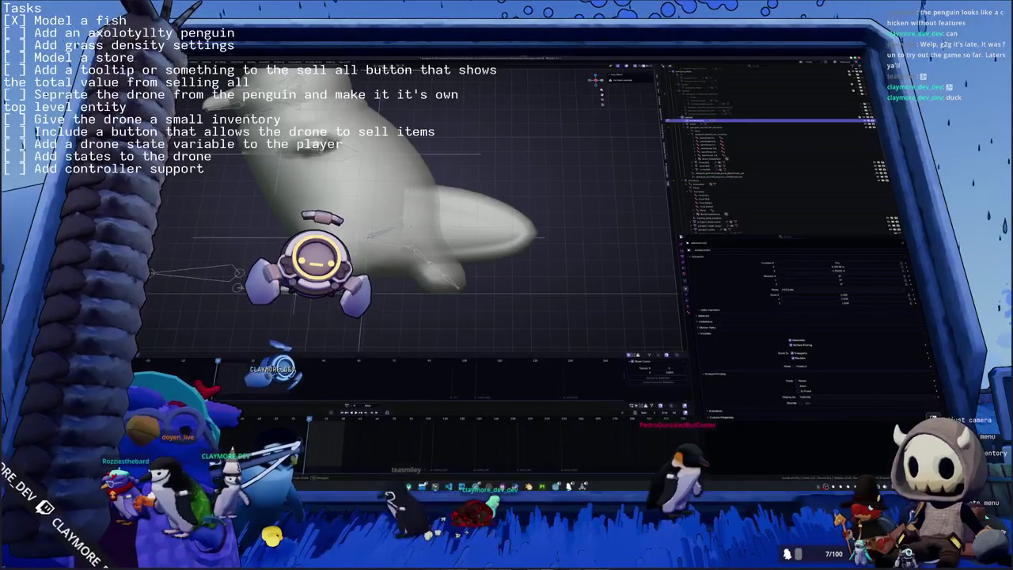
{"action": "left_click", "coordinate": [712, 124]}
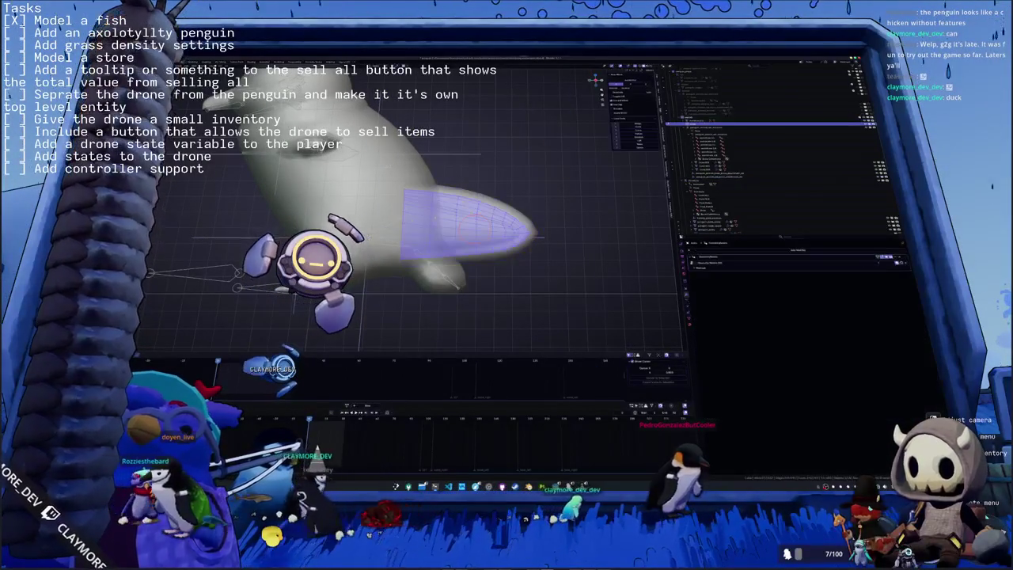
{"action": "key", "text": "Tab"}
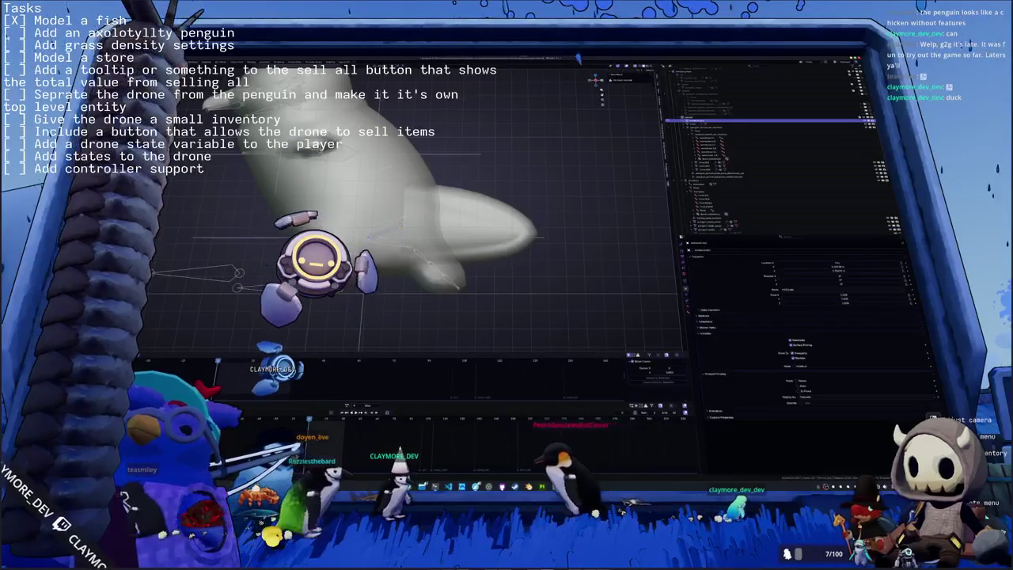
{"action": "scroll", "coordinate": [412, 205], "scroll_direction": "up", "scroll_amount": 3}
{"action": "scroll", "coordinate": [412, 206], "scroll_direction": "up", "scroll_amount": 2}
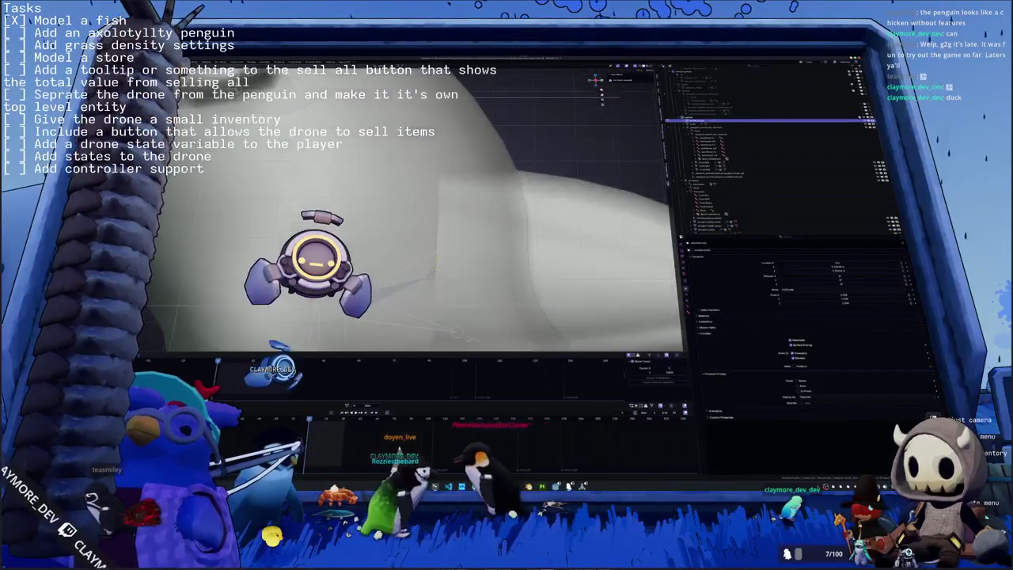
{"action": "middle_click_drag", "start_coordinate": [412, 205], "coordinate": [443, 198]}
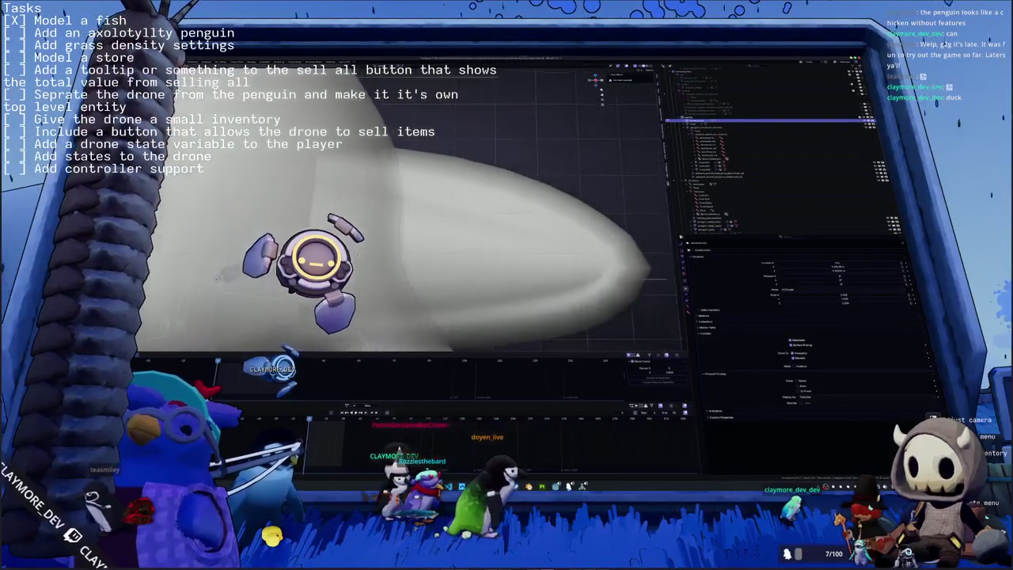
{"action": "scroll", "coordinate": [411, 206], "scroll_direction": "down", "scroll_amount": 2}
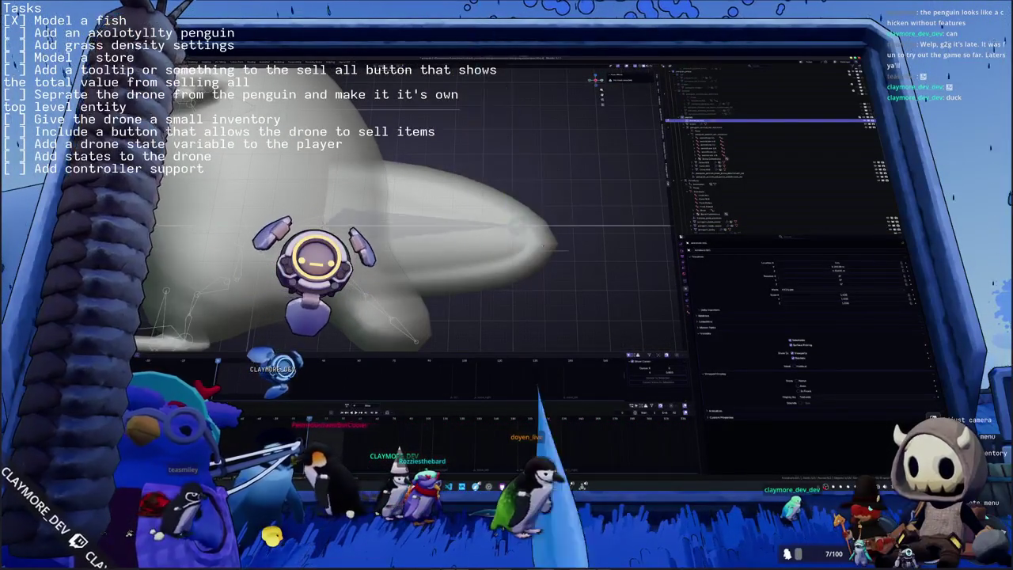
In Edit Mode, separate the tail faces into their own piece, then return to Object Mode.
{"action": "key", "text": "Tab"}
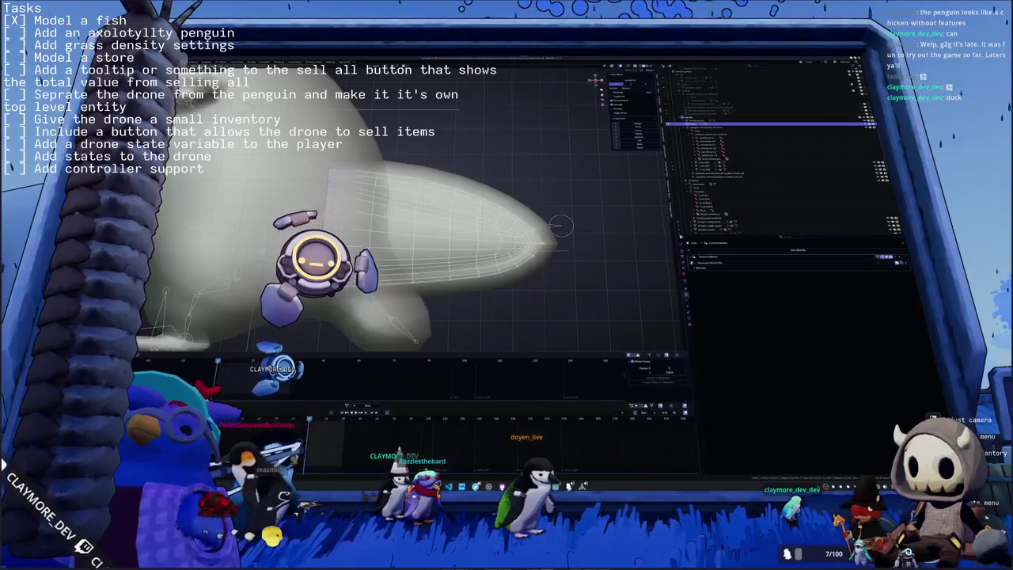
{"action": "key", "text": "Tab"}
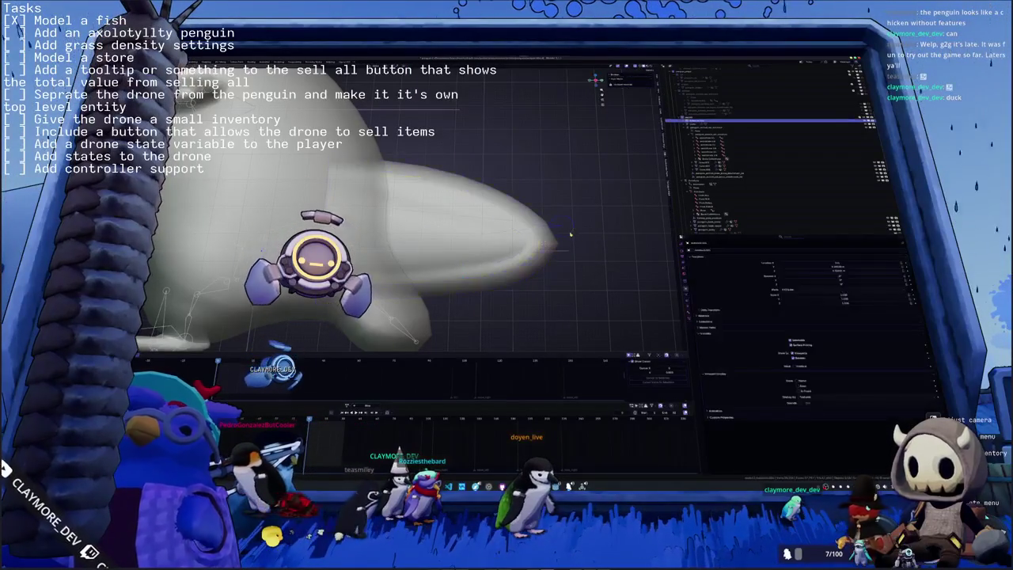
{"action": "key", "text": "Tab"}
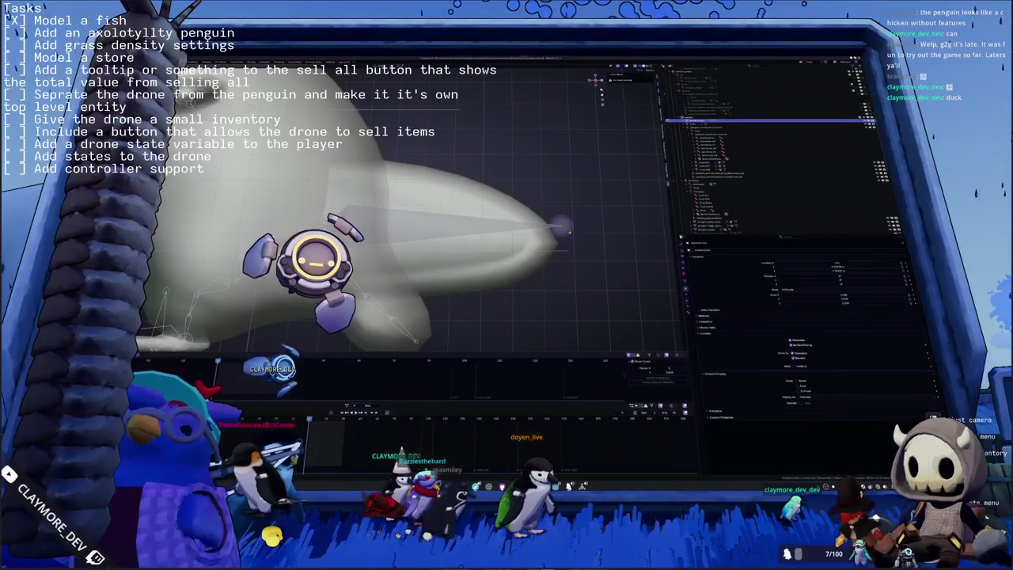
{"action": "key", "text": "Tab"}
{"action": "middle_click_drag", "start_coordinate": [357, 238], "coordinate": [332, 238]}
{"action": "right_click", "coordinate": [395, 226]}
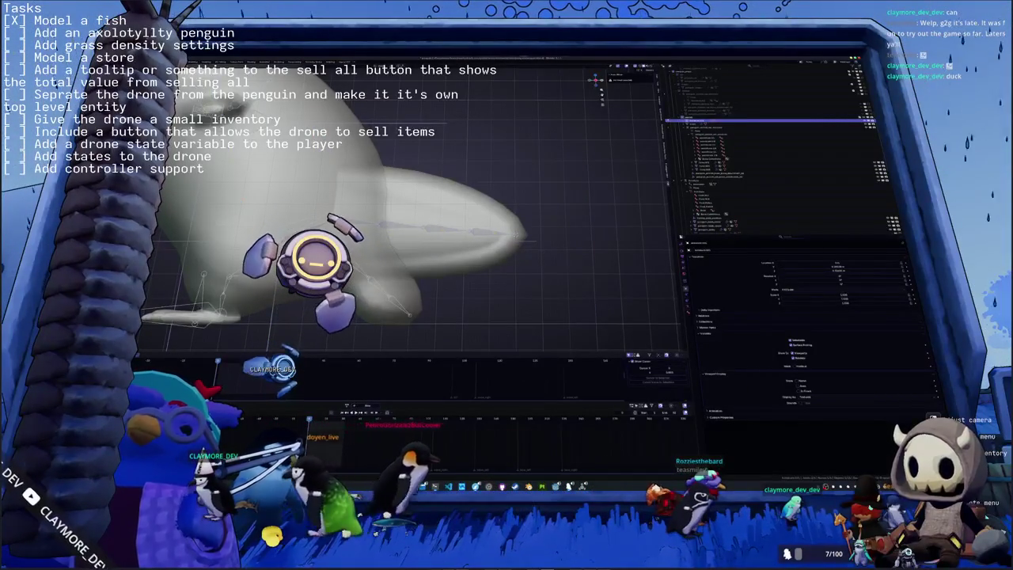
{"action": "mouse_move", "coordinate": [475, 237]}
{"action": "middle_mouse_down"}
{"action": "mouse_move", "coordinate": [432, 283]}
{"action": "mouse_move", "coordinate": [489, 292]}
{"action": "mouse_move", "coordinate": [559, 207]}
{"action": "middle_mouse_up"}
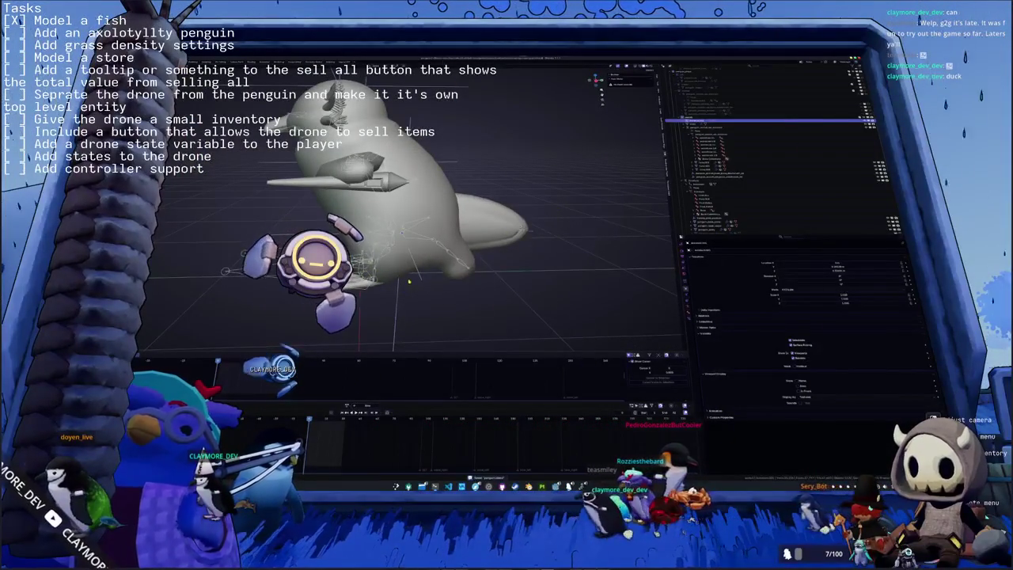
{"action": "left_click", "coordinate": [712, 175]}
Inspect the drone parts, armature and separated tail in the Outliner, then deselect everything.
{"action": "middle_click_drag", "start_coordinate": [602, 208], "coordinate": [628, 193]}
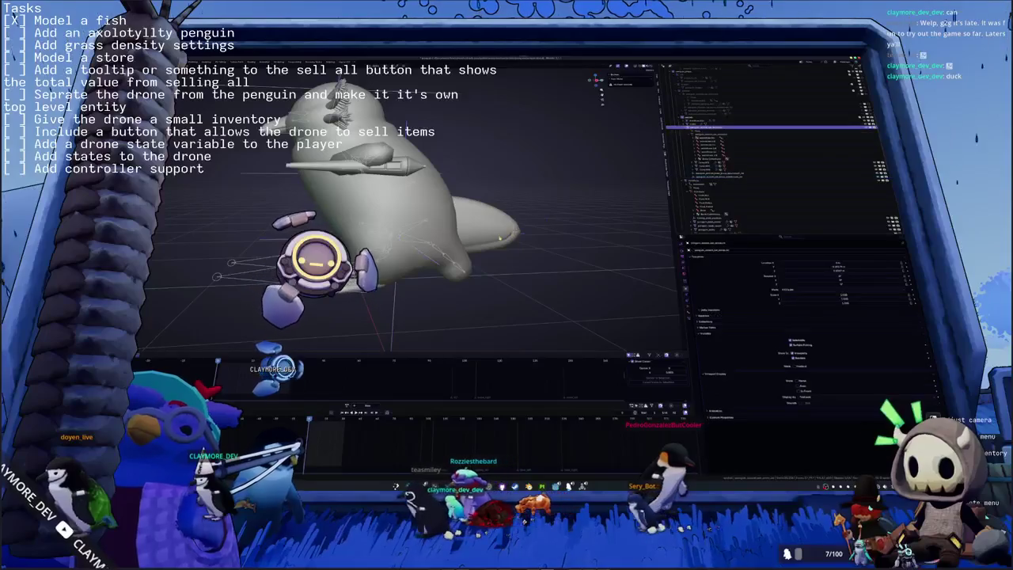
{"action": "left_click", "coordinate": [712, 124]}
{"action": "left_click", "coordinate": [760, 120]}
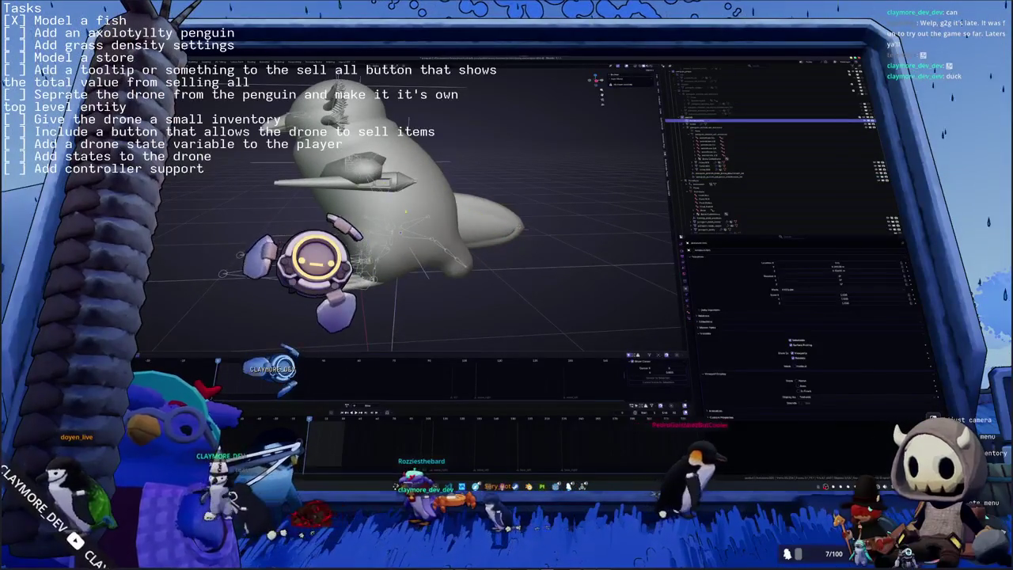
{"action": "left_click", "coordinate": [712, 180]}
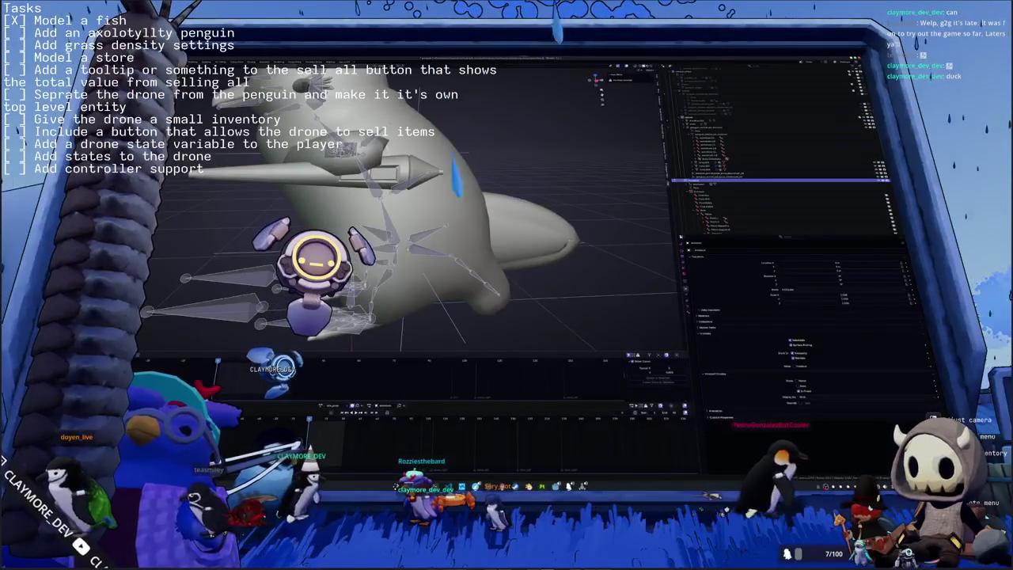
{"action": "middle_click_drag", "start_coordinate": [332, 182], "coordinate": [243, 163]}
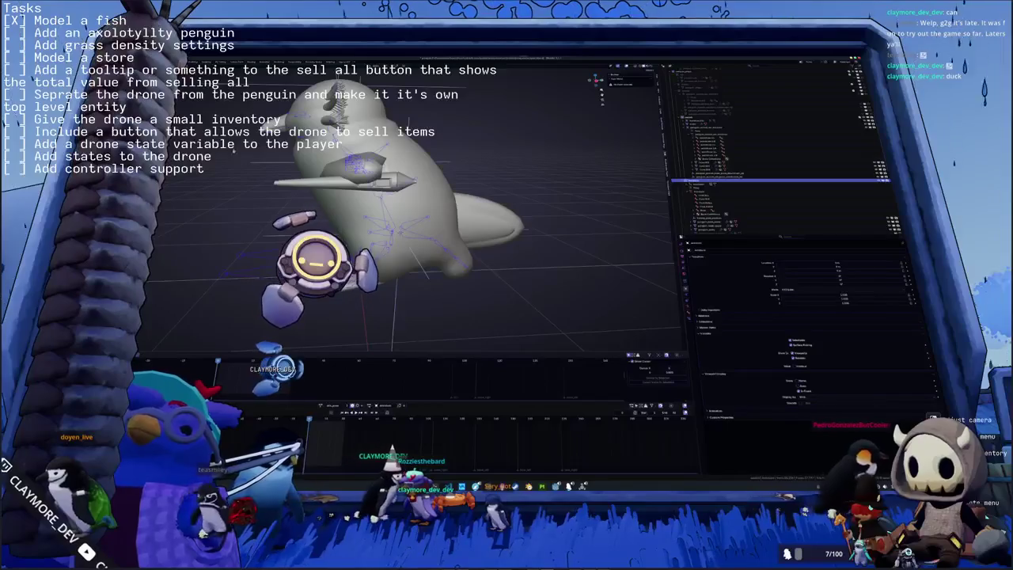
{"action": "left_click", "coordinate": [712, 124]}
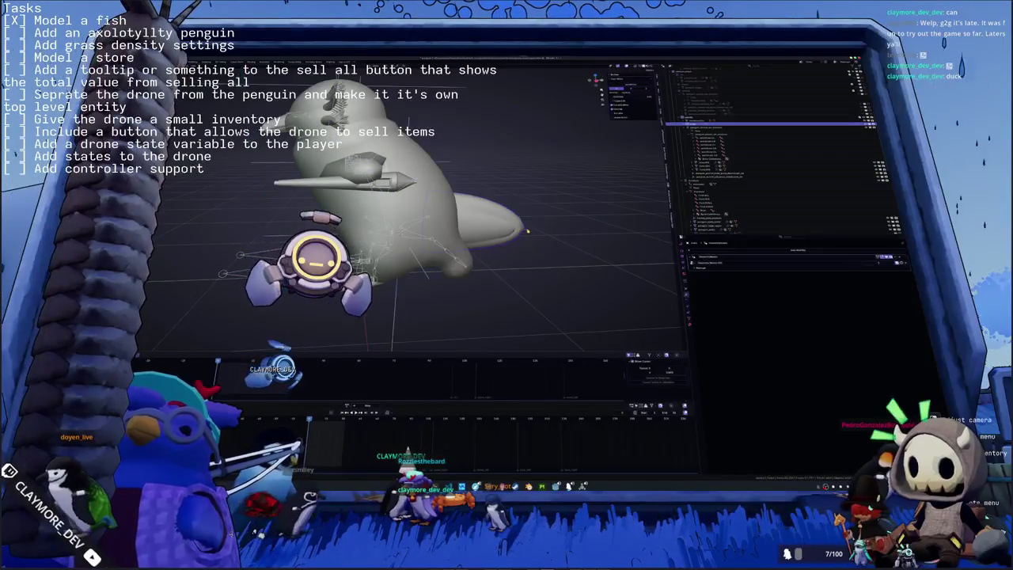
{"action": "left_click", "coordinate": [712, 176]}
{"action": "left_click", "coordinate": [712, 124]}
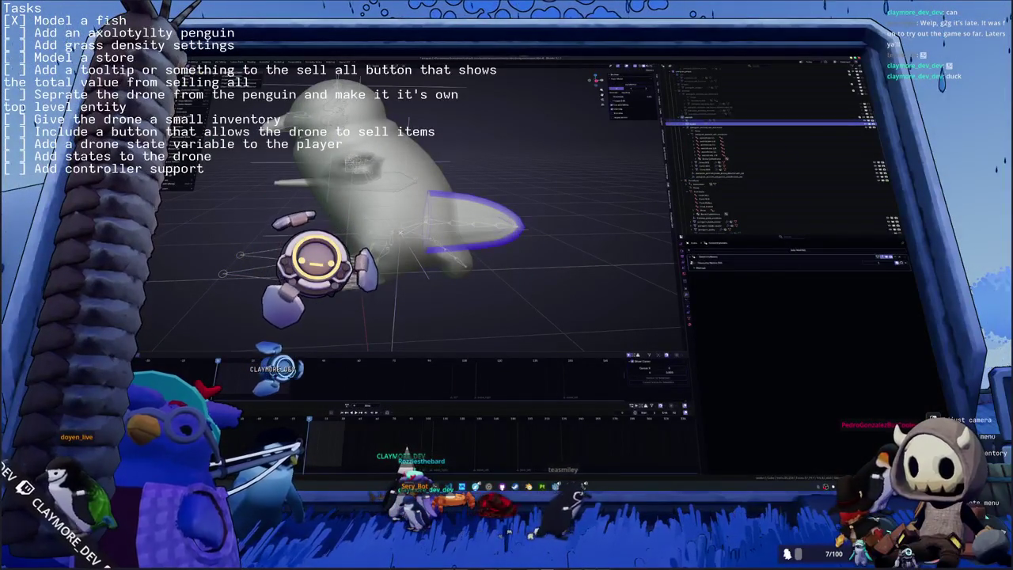
{"action": "key", "text": "alt+a"}
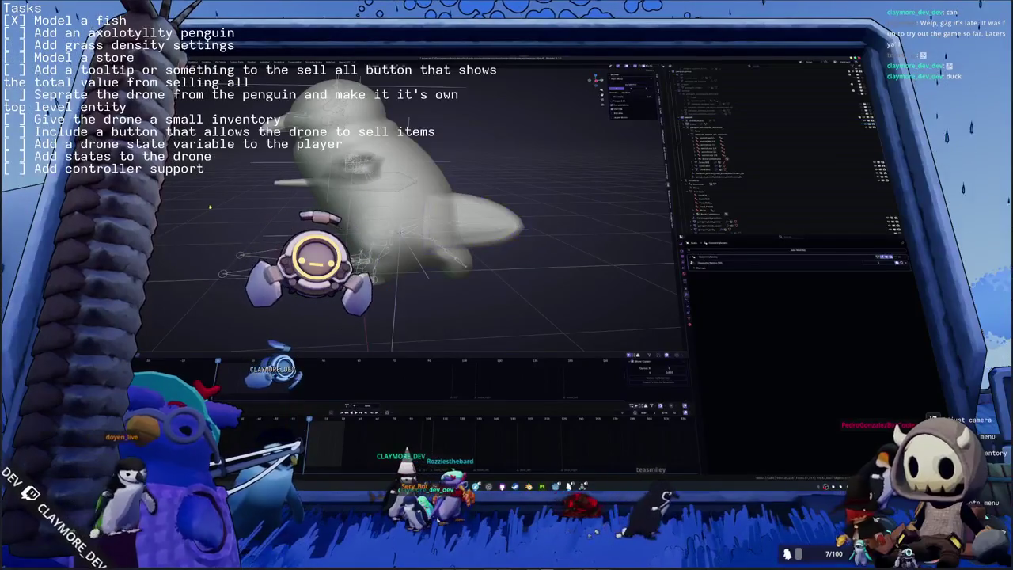
Select the tail and the armature and parent the tail to the rig with Ctrl+P.
{"action": "middle_click_drag", "start_coordinate": [408, 287], "coordinate": [447, 194]}
{"action": "left_click", "coordinate": [431, 228]}
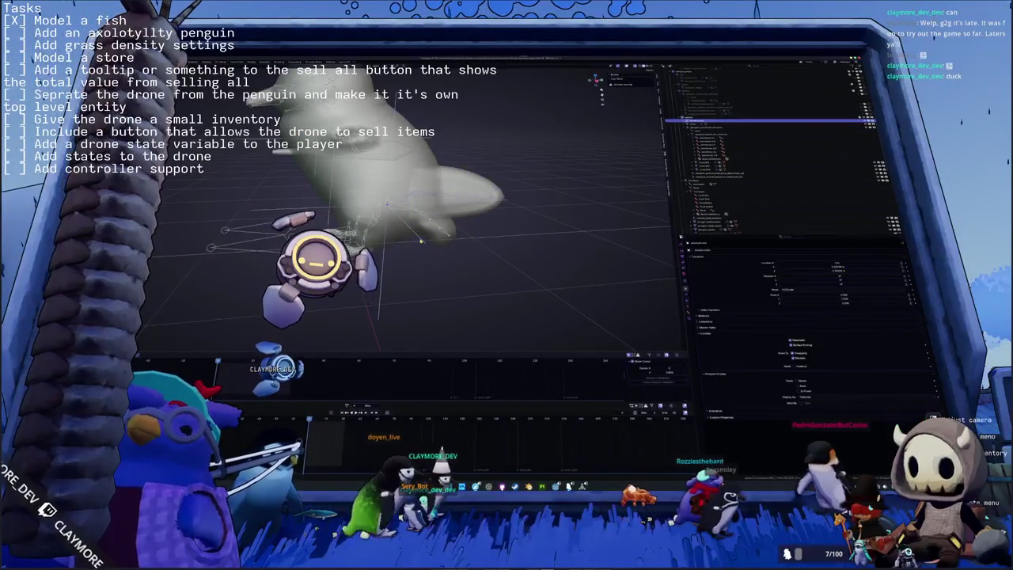
{"action": "left_click", "coordinate": [422, 242]}
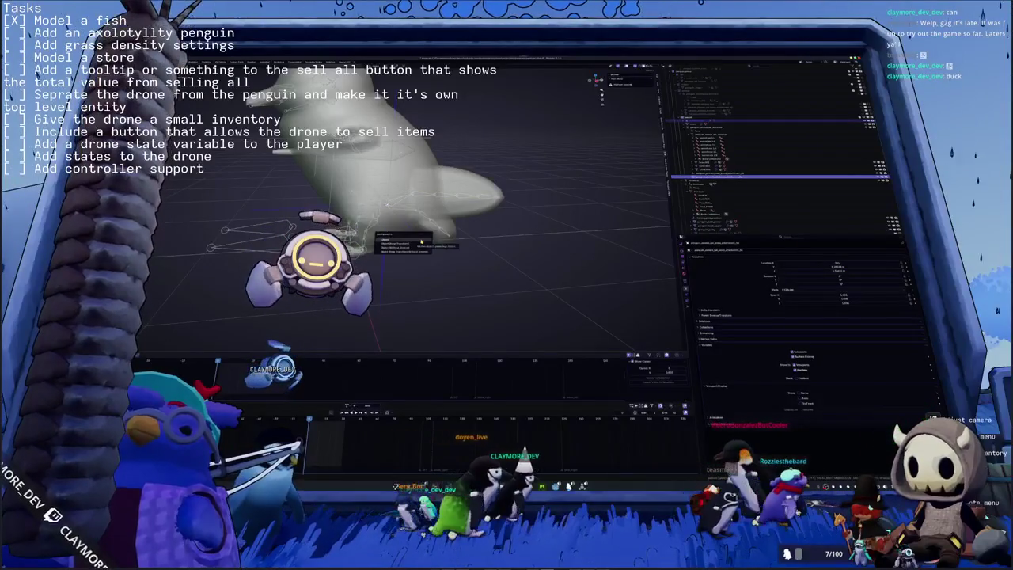
{"action": "key", "text": "ctrl+p"}
{"action": "left_click", "coordinate": [422, 242]}
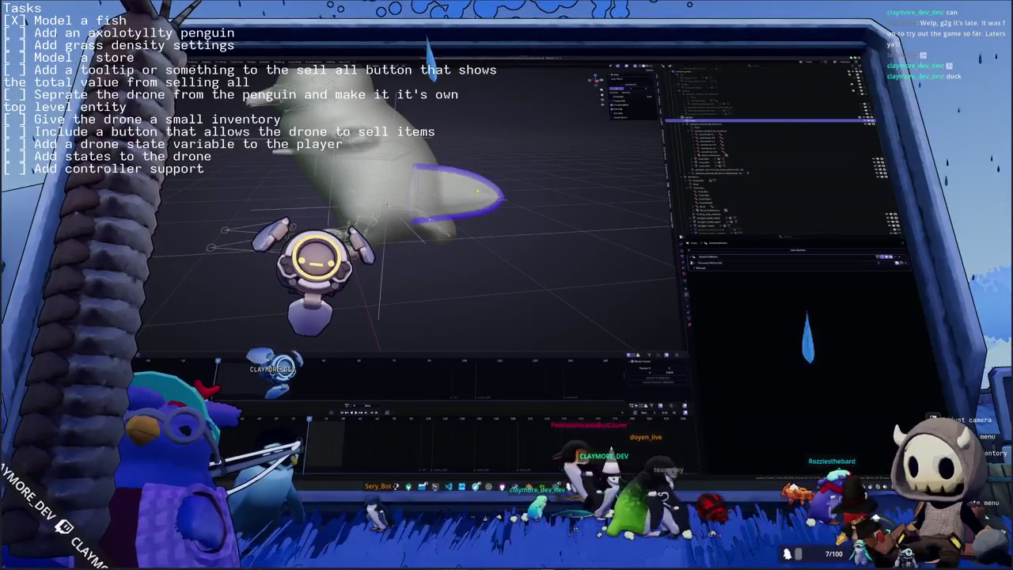
{"action": "left_click", "coordinate": [463, 194]}
{"action": "key", "text": "ctrl+p"}
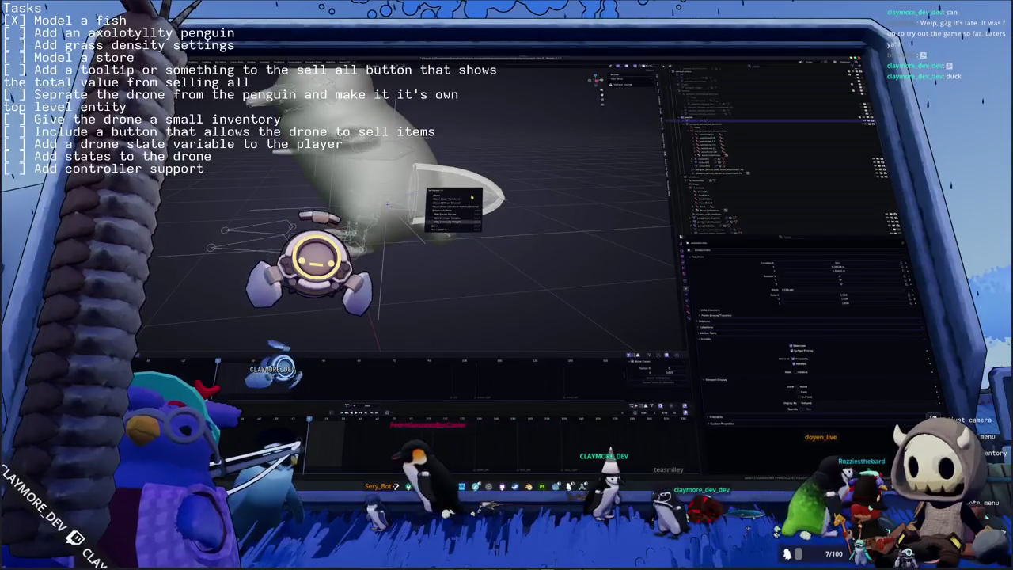
{"action": "left_click", "coordinate": [472, 197]}
Orbit to a closer side-on view and preview the model with its pink texture.
{"action": "middle_click_drag", "start_coordinate": [471, 196], "coordinate": [507, 200]}
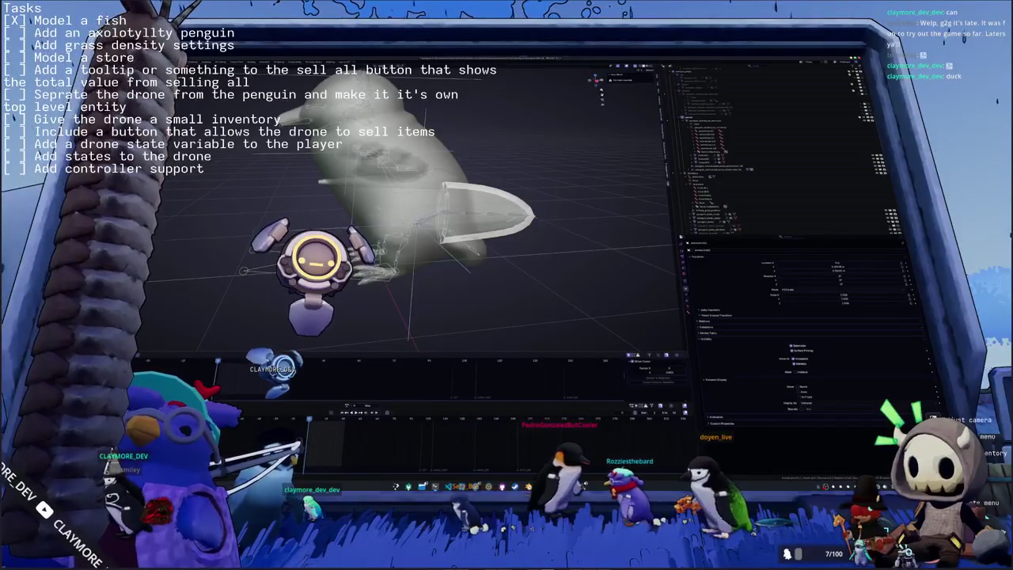
{"action": "middle_click_drag", "start_coordinate": [412, 238], "coordinate": [443, 229]}
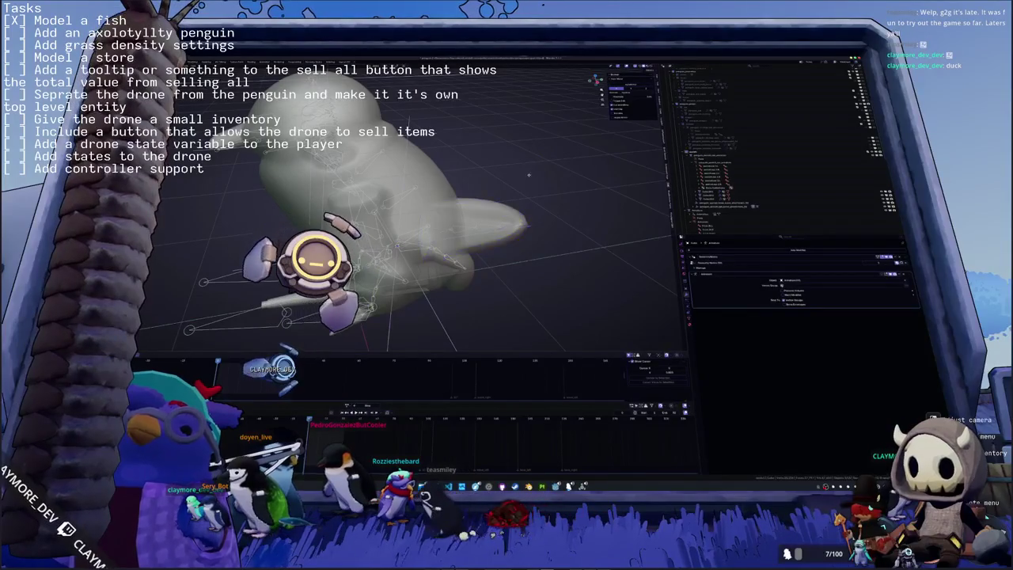
{"action": "key", "text": "z"}
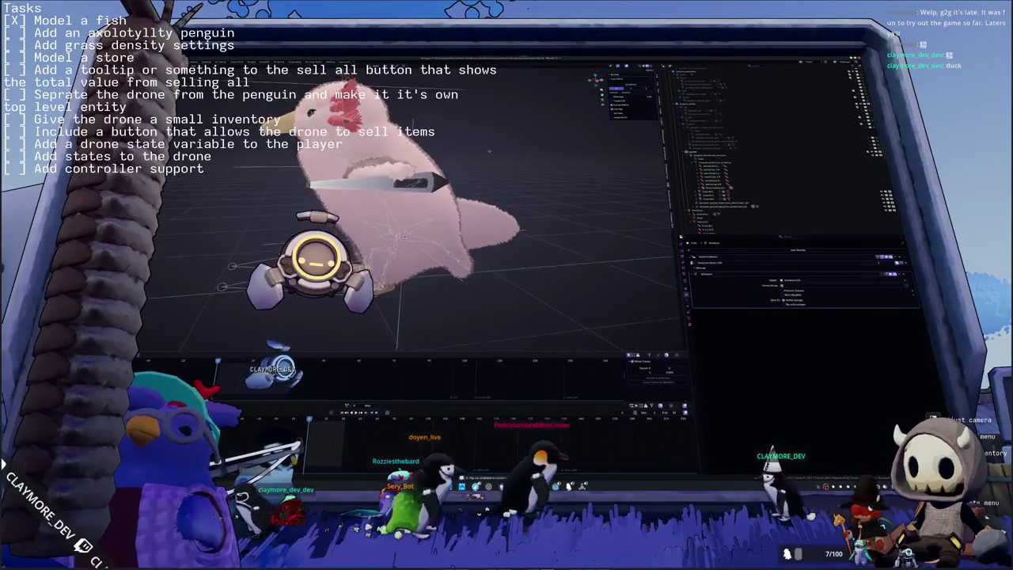
{"action": "key", "text": "z"}
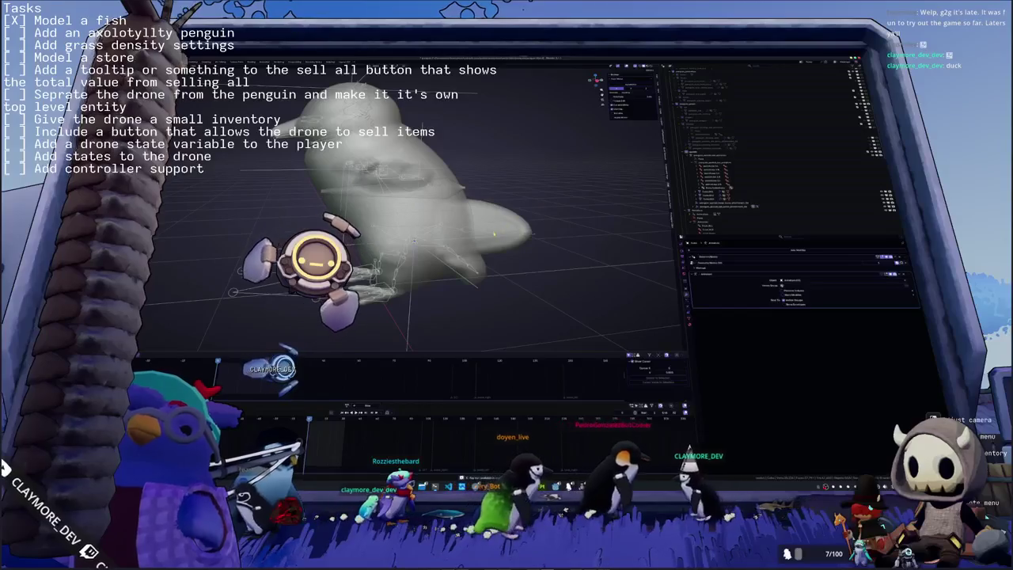
{"action": "left_click", "coordinate": [494, 224]}
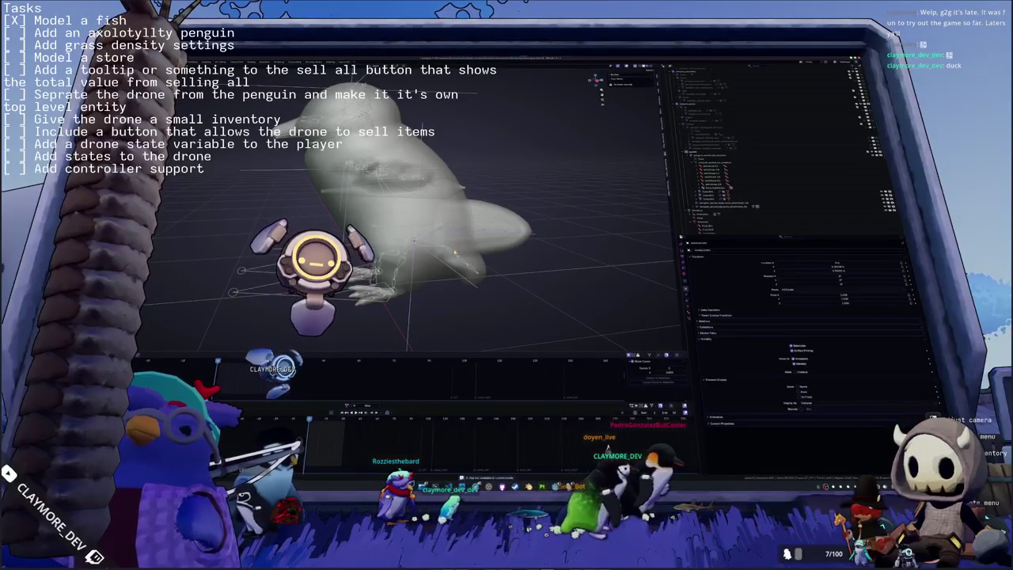
{"action": "left_click", "coordinate": [716, 209]}
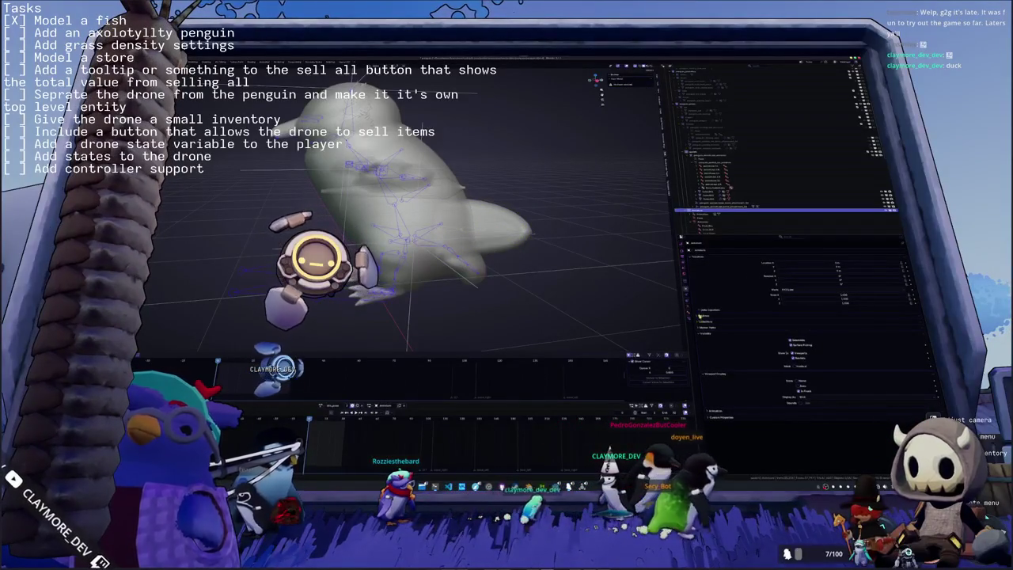
{"action": "left_click", "coordinate": [687, 314]}
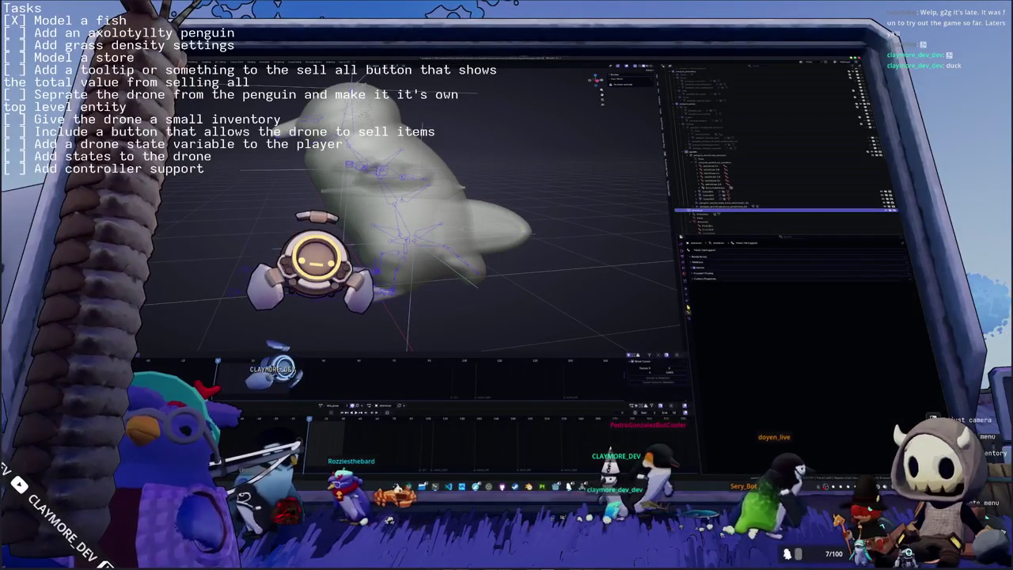
{"action": "left_click", "coordinate": [687, 310]}
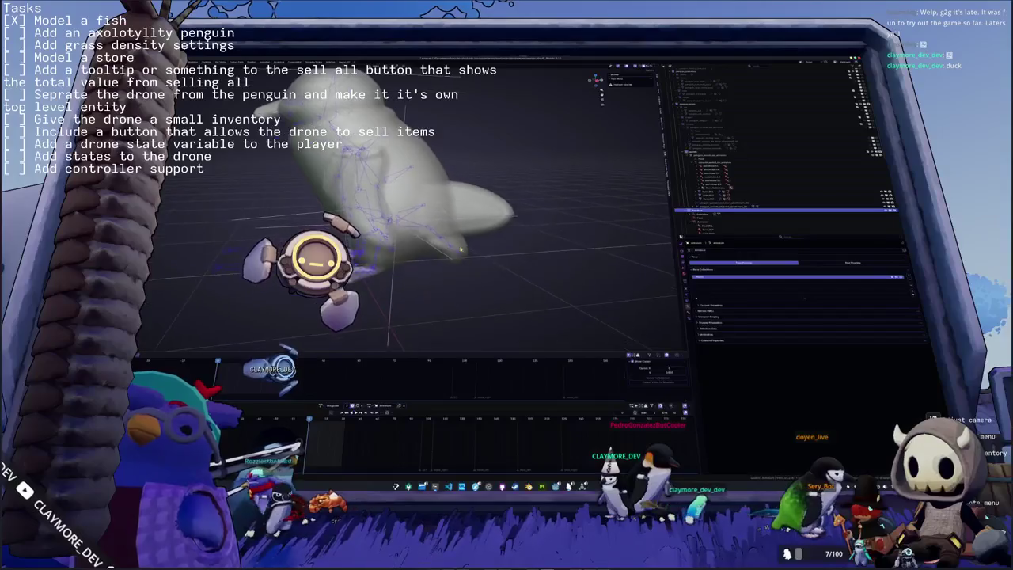
{"action": "left_click", "coordinate": [322, 406]}
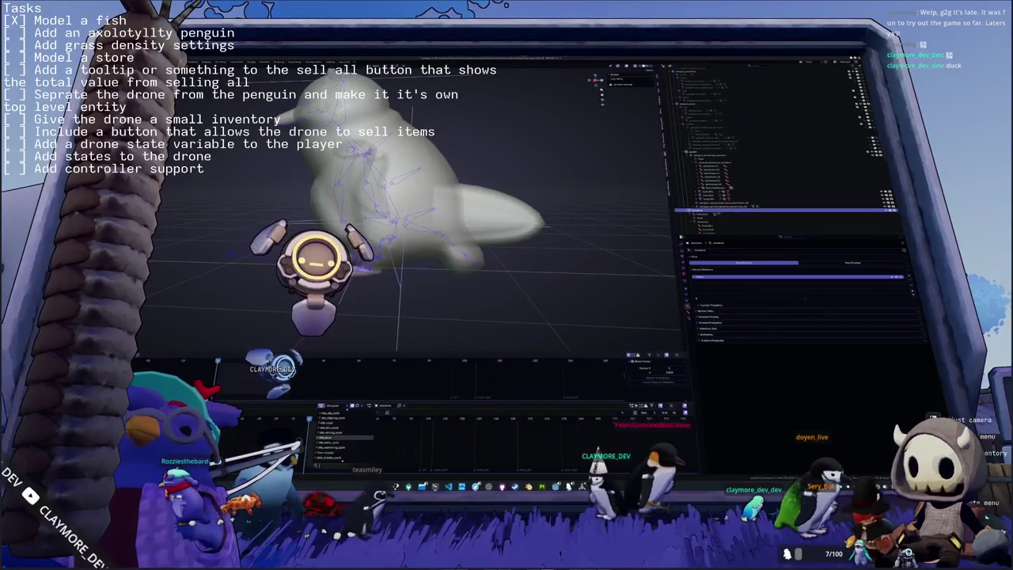
{"action": "type", "text": "penguin"}
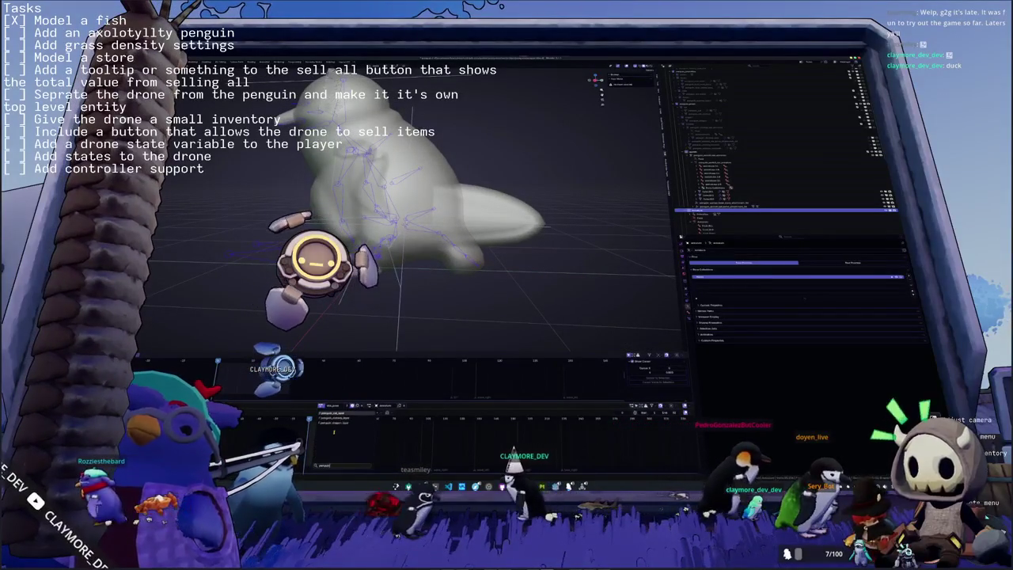
{"action": "left_click", "coordinate": [330, 424]}
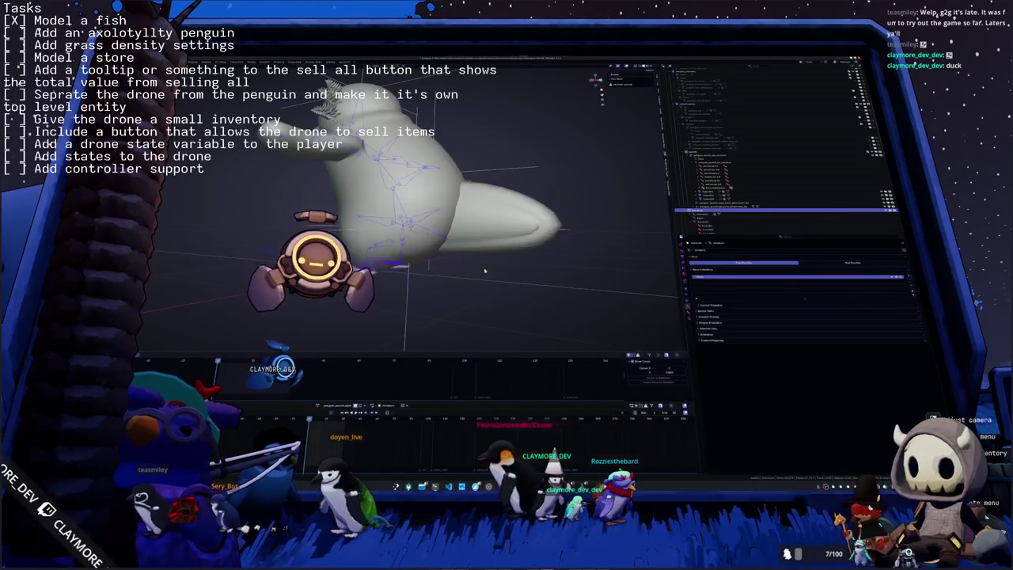
{"action": "left_click", "coordinate": [493, 256]}
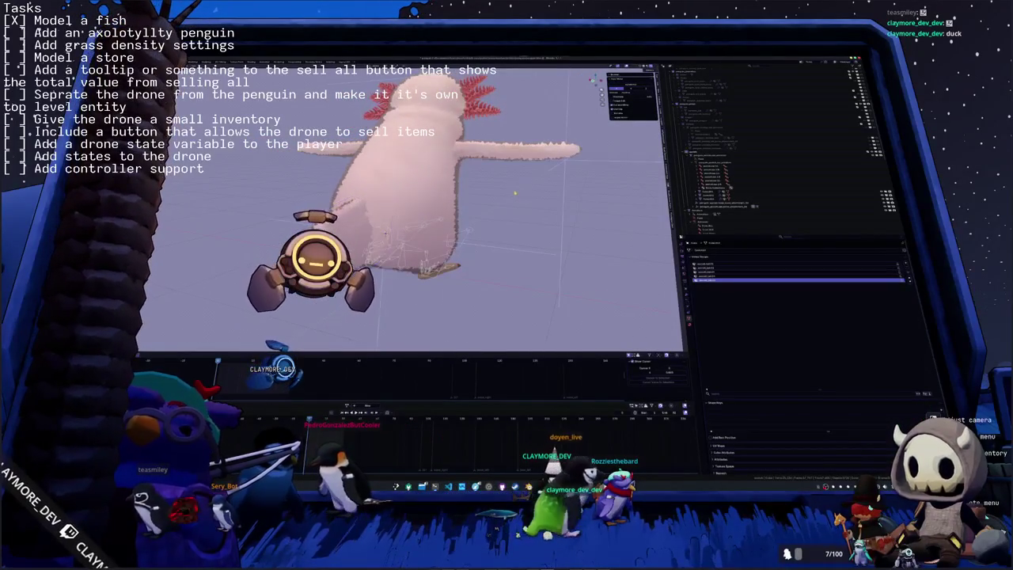
{"action": "key", "text": "z"}
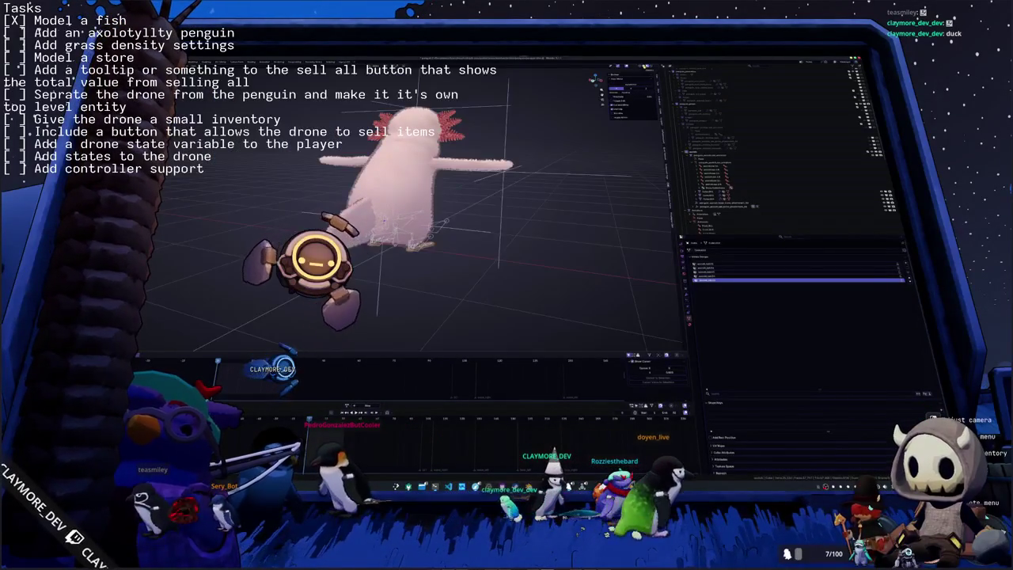
{"action": "key", "text": "z"}
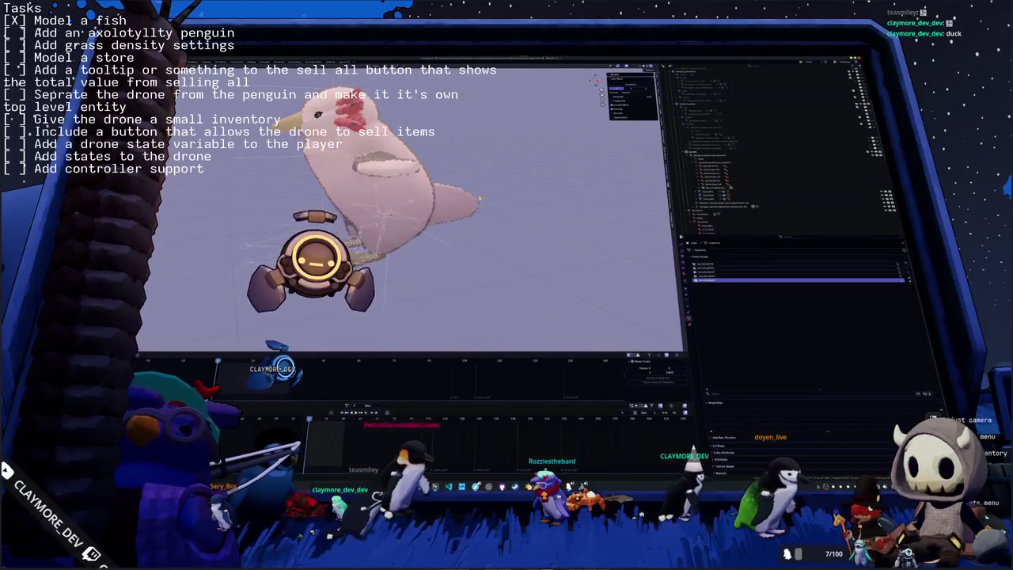
{"action": "key", "text": "z"}
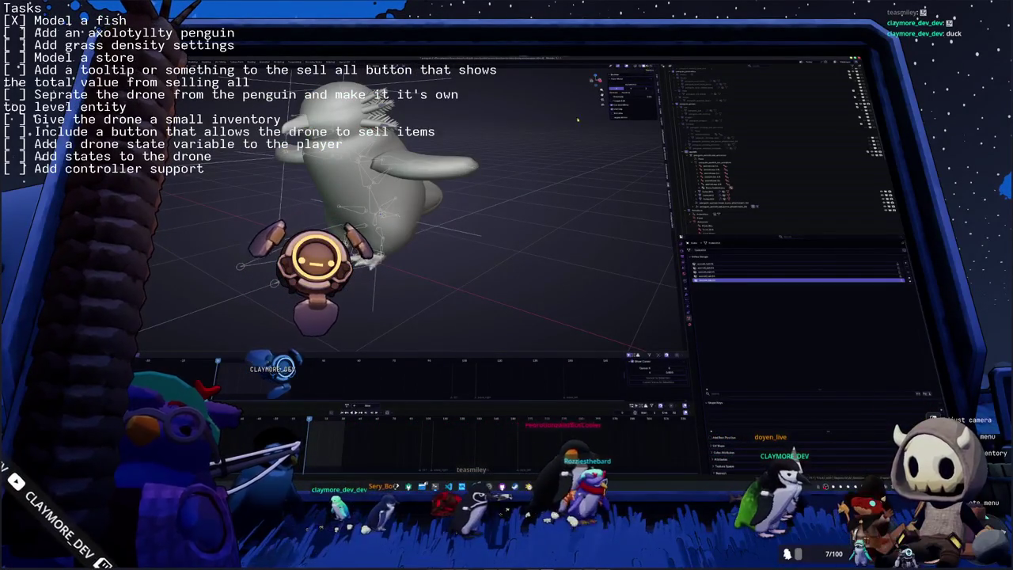
{"action": "key", "text": "Return"}
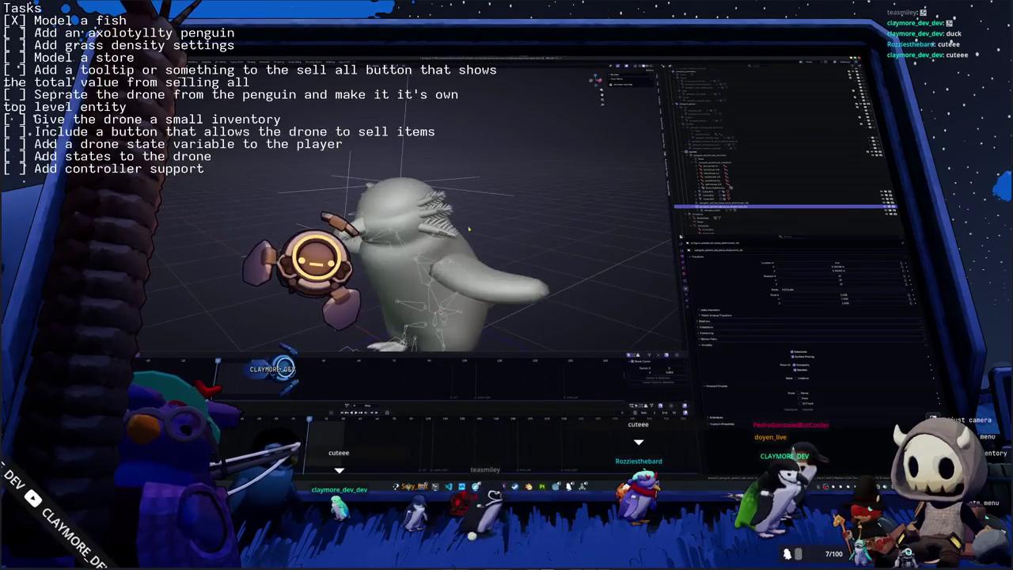
Parent the gill mesh on the penguin's head to the penguin rig.
{"action": "left_click", "coordinate": [776, 155]}
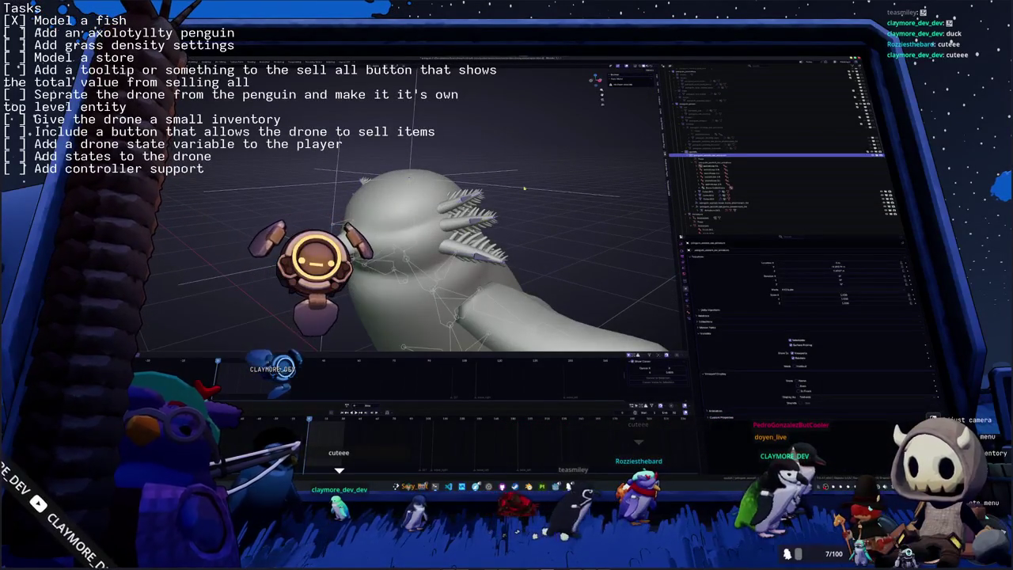
{"action": "left_click", "coordinate": [784, 204]}
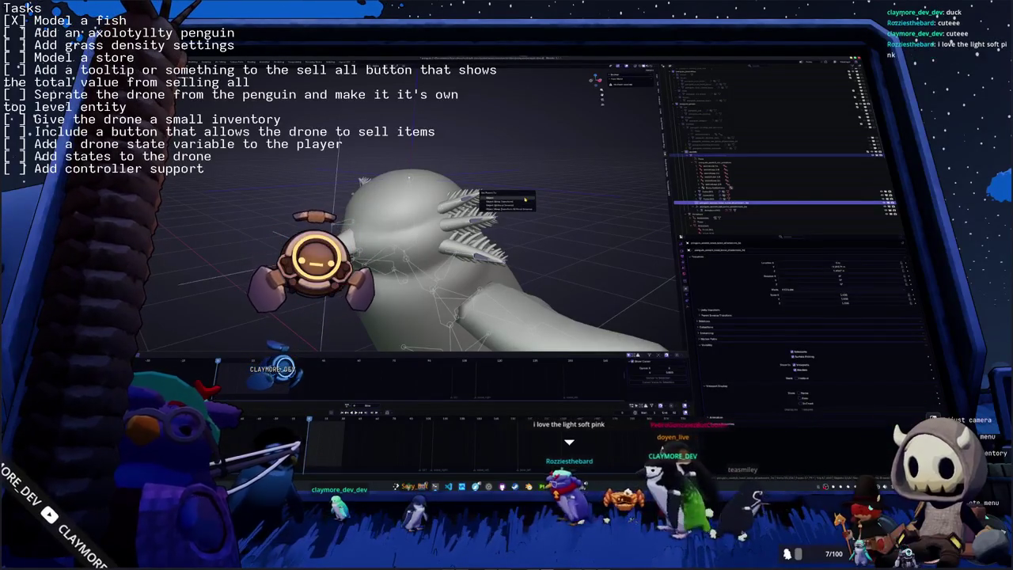
{"action": "left_click", "coordinate": [524, 199]}
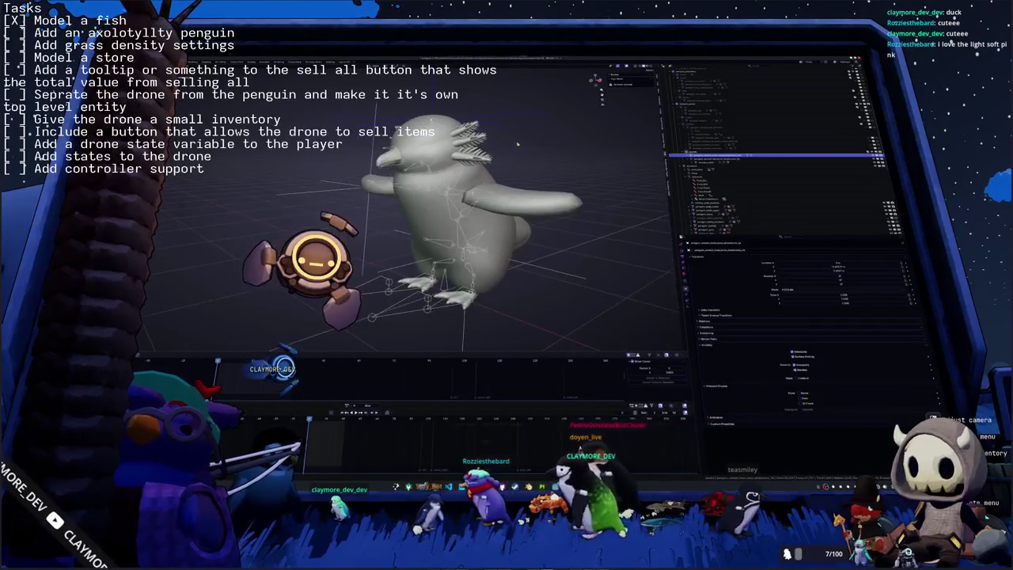
Expand the rig's children, select the feet claw meshes, and bring up the export file browser.
{"action": "left_click", "coordinate": [696, 159]}
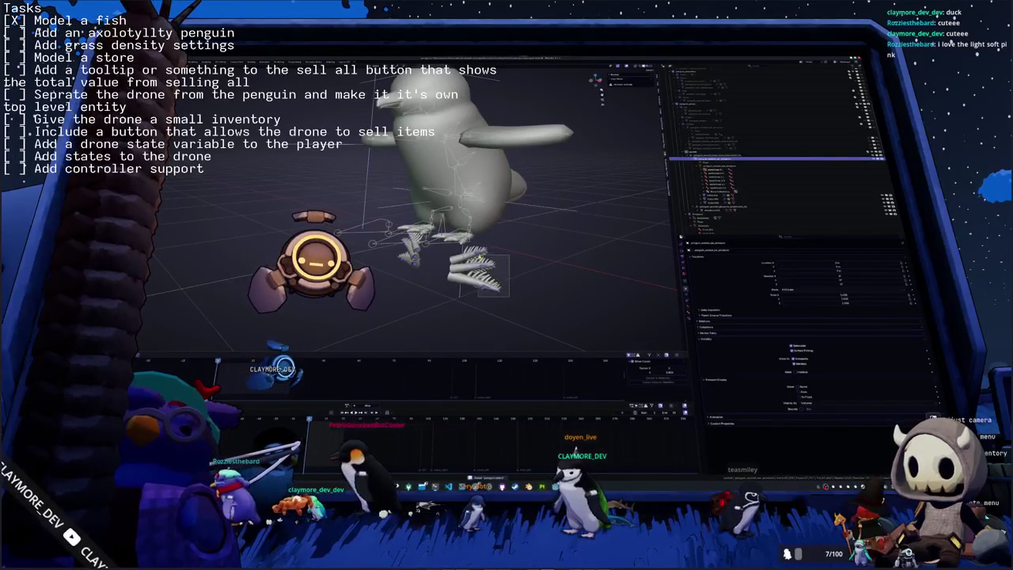
{"action": "left_click", "coordinate": [709, 197]}
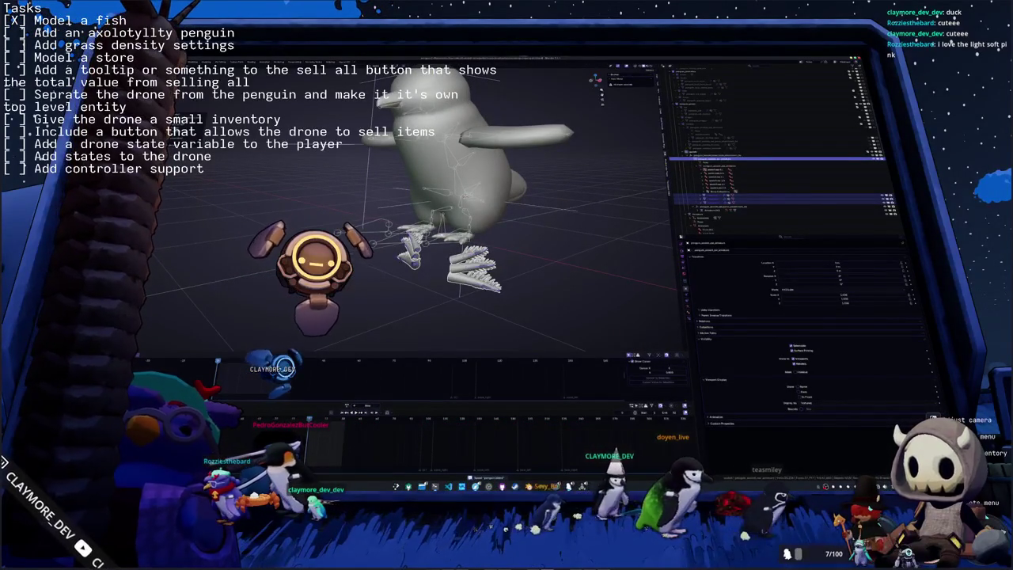
{"action": "key", "text": "alt+Tab"}
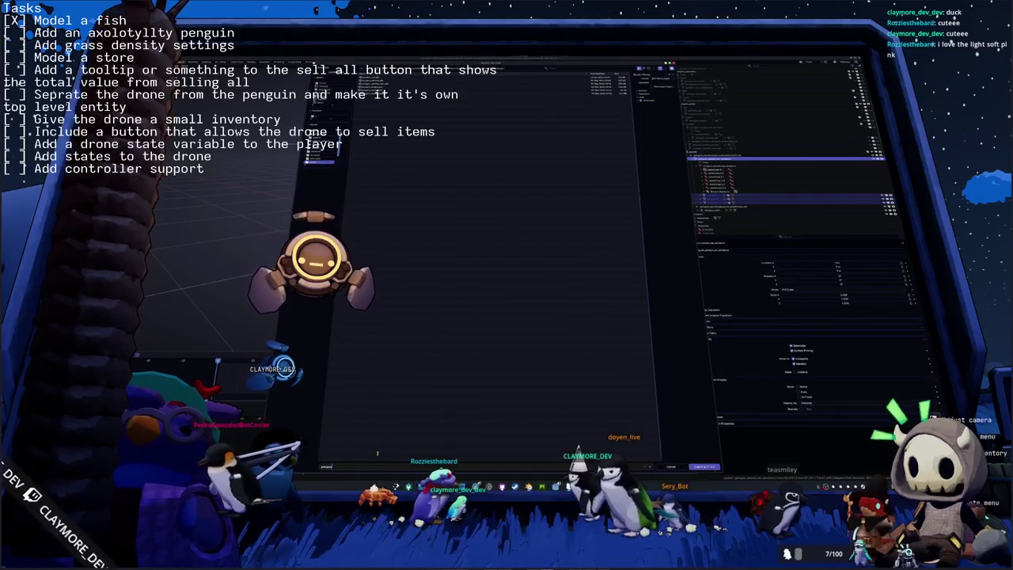
Name the export file 'penguints_' and expand the sidebar folders toward the project directory.
{"action": "type", "text": "penguin"}
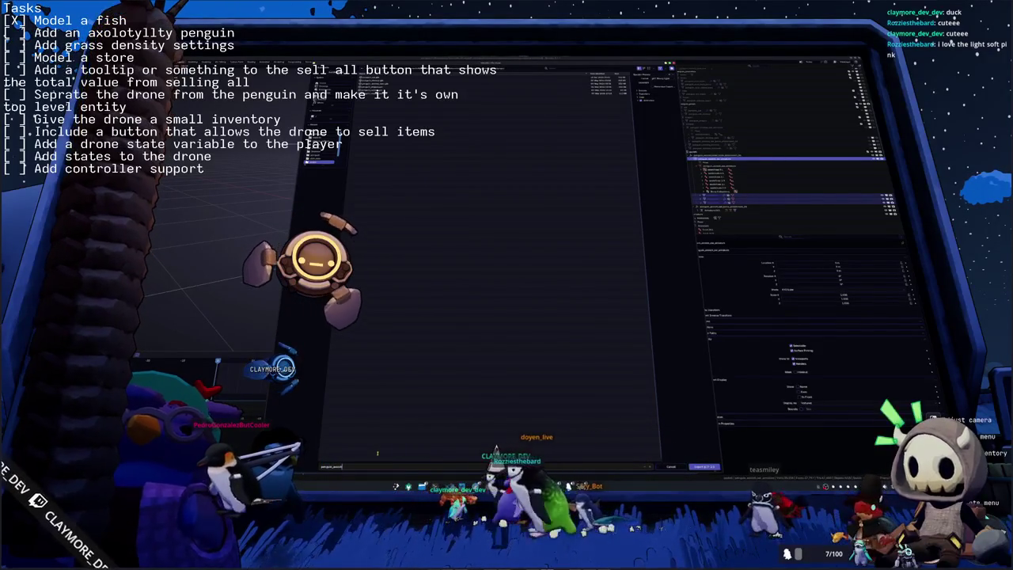
{"action": "type", "text": "ts_"}
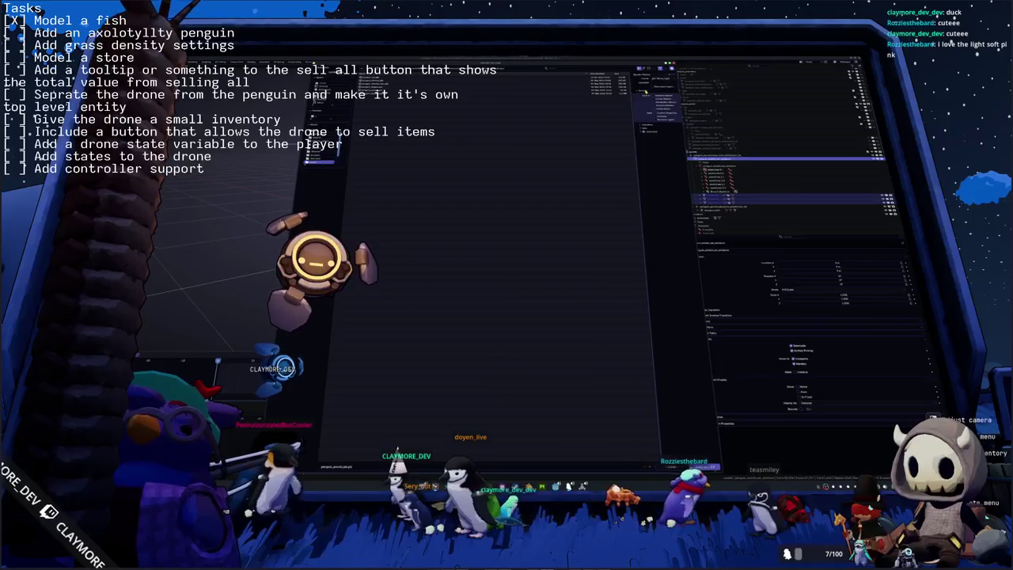
{"action": "left_click", "coordinate": [643, 125]}
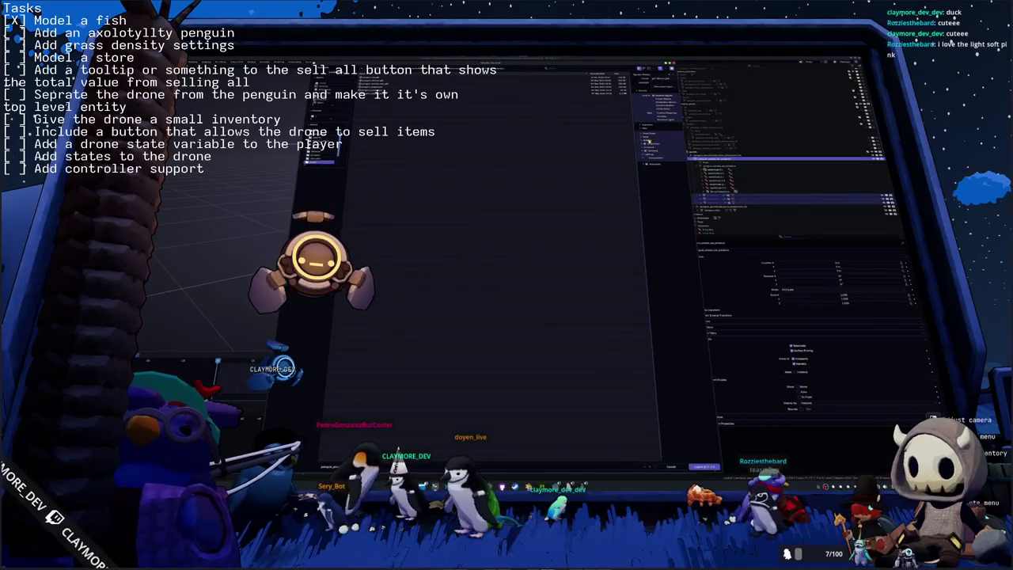
{"action": "left_click", "coordinate": [646, 141]}
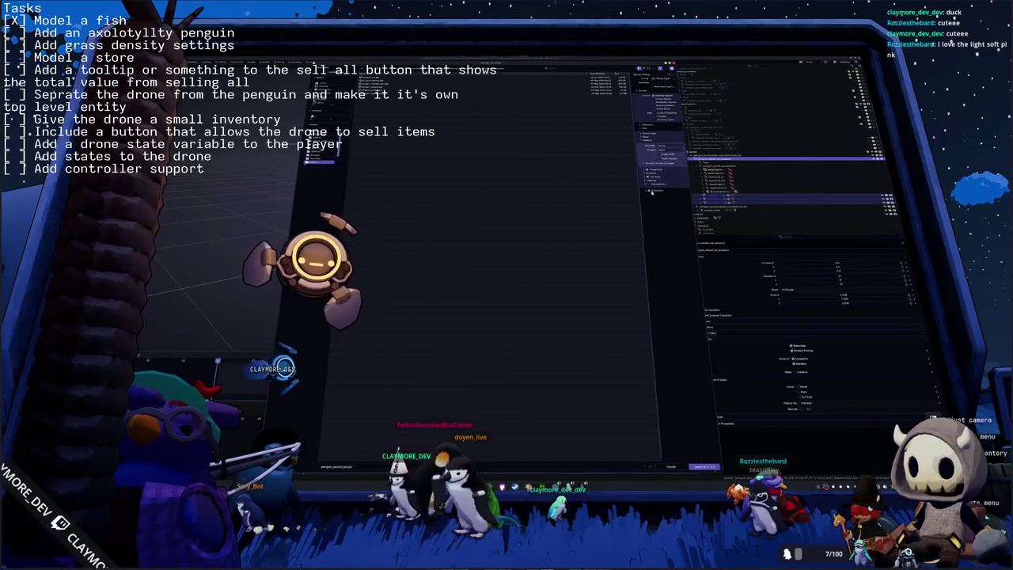
{"action": "left_click", "coordinate": [649, 191]}
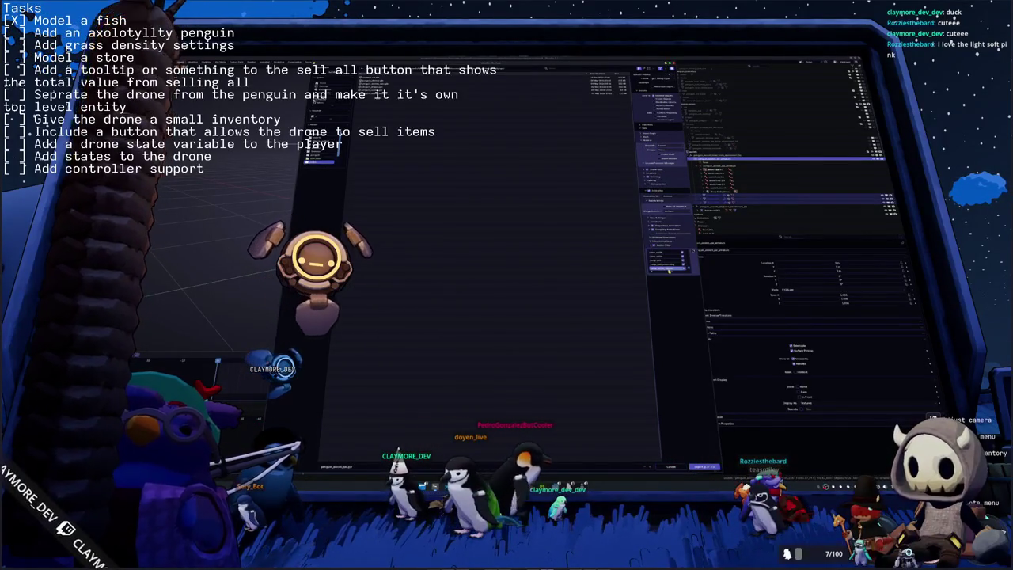
{"action": "left_click", "coordinate": [653, 247]}
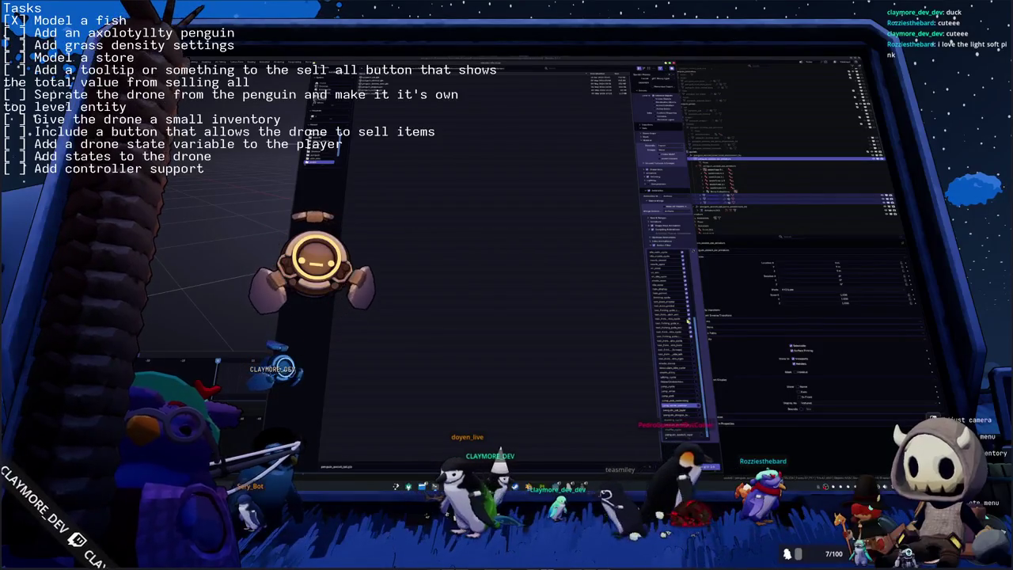
Scroll to the project folder and confirm the export.
{"action": "scroll", "coordinate": [685, 287], "scroll_direction": "down", "scroll_amount": 3}
{"action": "scroll", "coordinate": [685, 285], "scroll_direction": "down", "scroll_amount": 3}
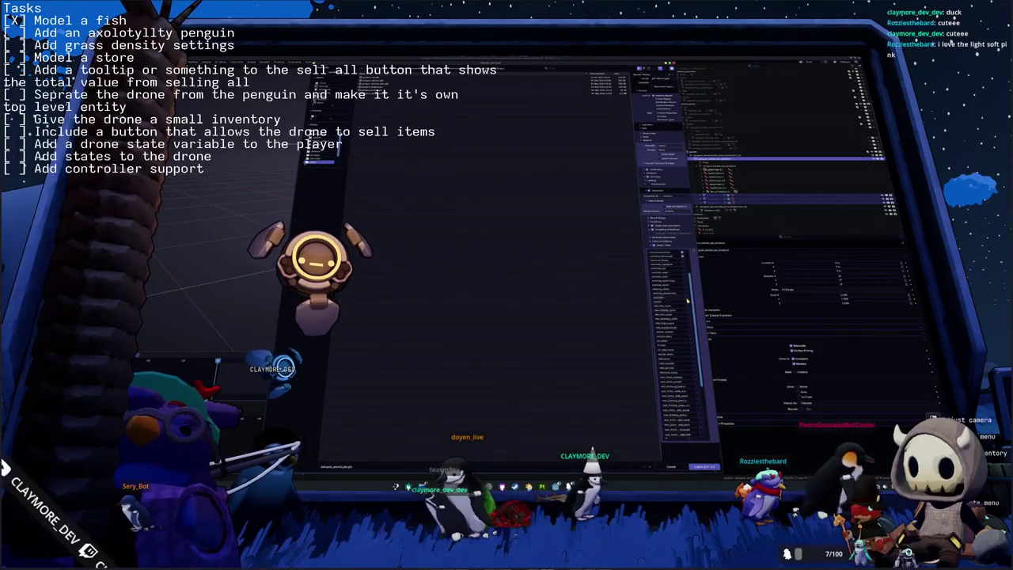
{"action": "scroll", "coordinate": [688, 300], "scroll_direction": "down", "scroll_amount": 3}
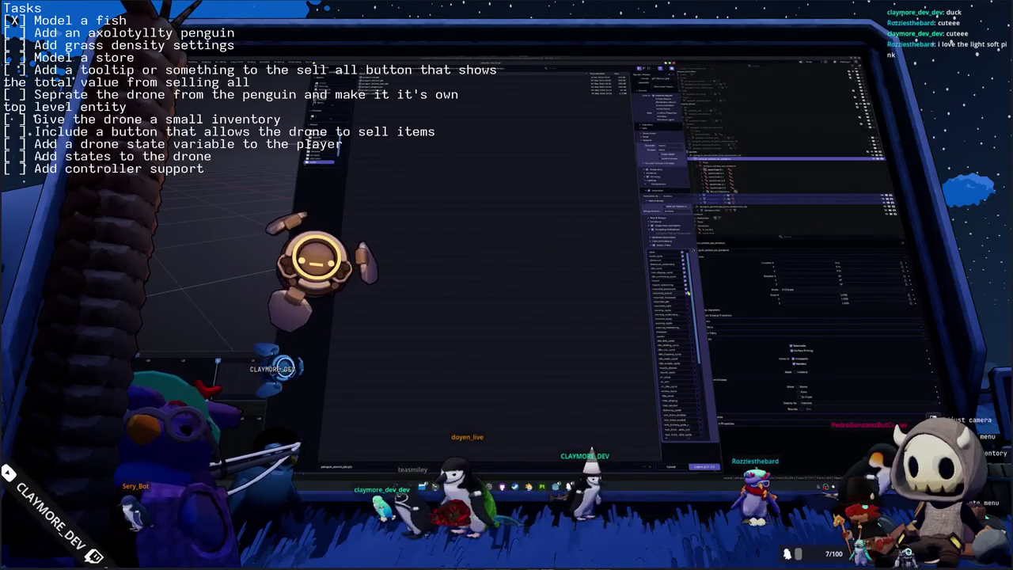
{"action": "scroll", "coordinate": [685, 301], "scroll_direction": "down", "scroll_amount": 3}
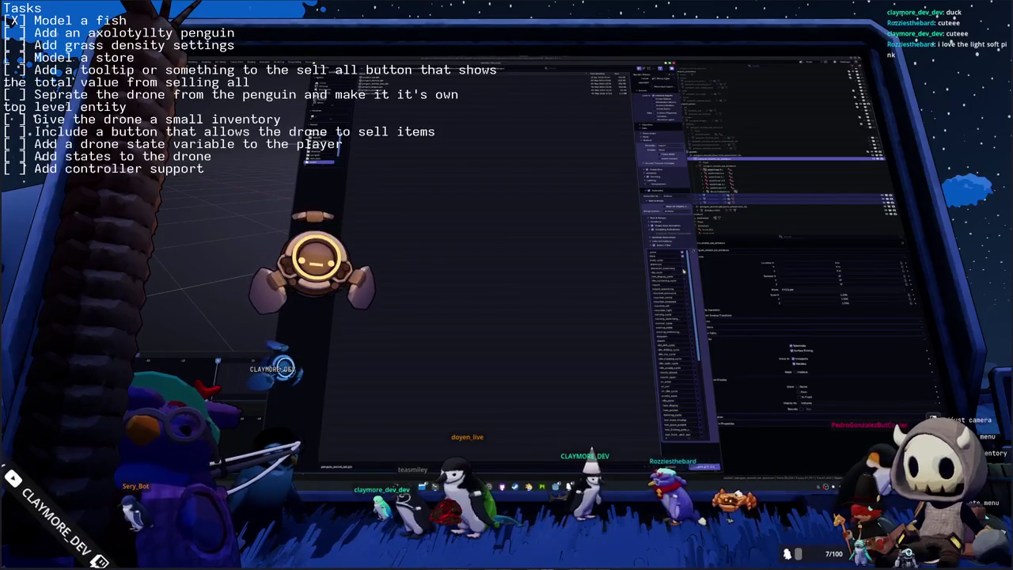
{"action": "scroll", "coordinate": [672, 313], "scroll_direction": "down", "scroll_amount": 3}
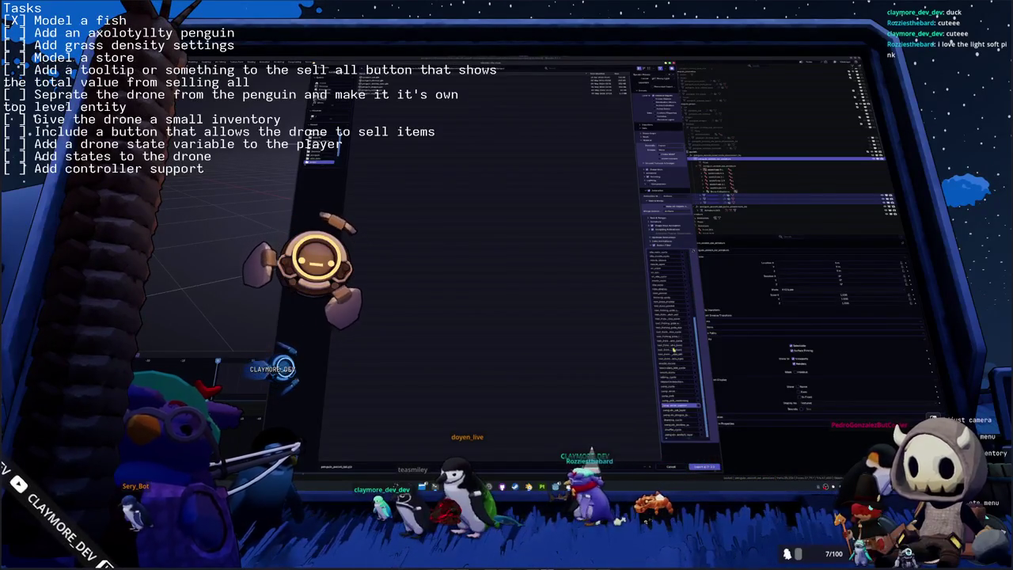
{"action": "scroll", "coordinate": [673, 348], "scroll_direction": "down", "scroll_amount": 3}
{"action": "scroll", "coordinate": [674, 357], "scroll_direction": "up", "scroll_amount": 3}
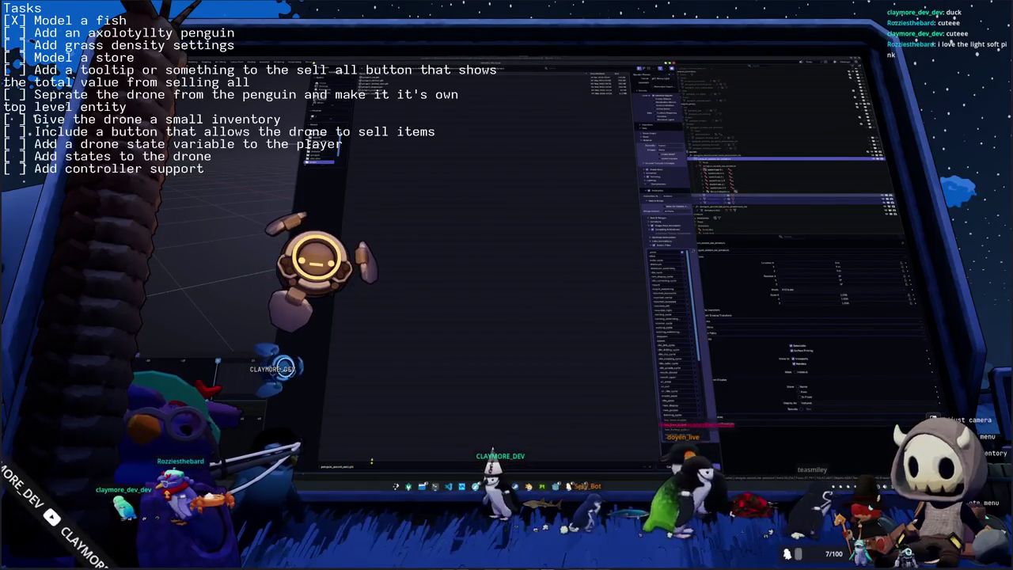
{"action": "key", "text": "Return"}
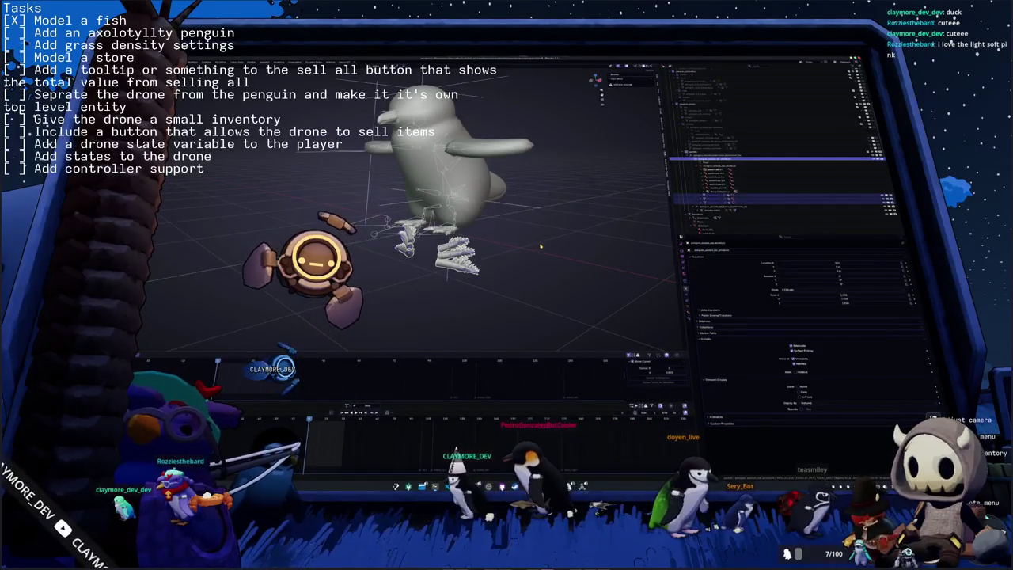
Undo, inspect several objects in the penguin's hierarchy, and bring up the file browser.
{"action": "key", "text": "ctrl+z"}
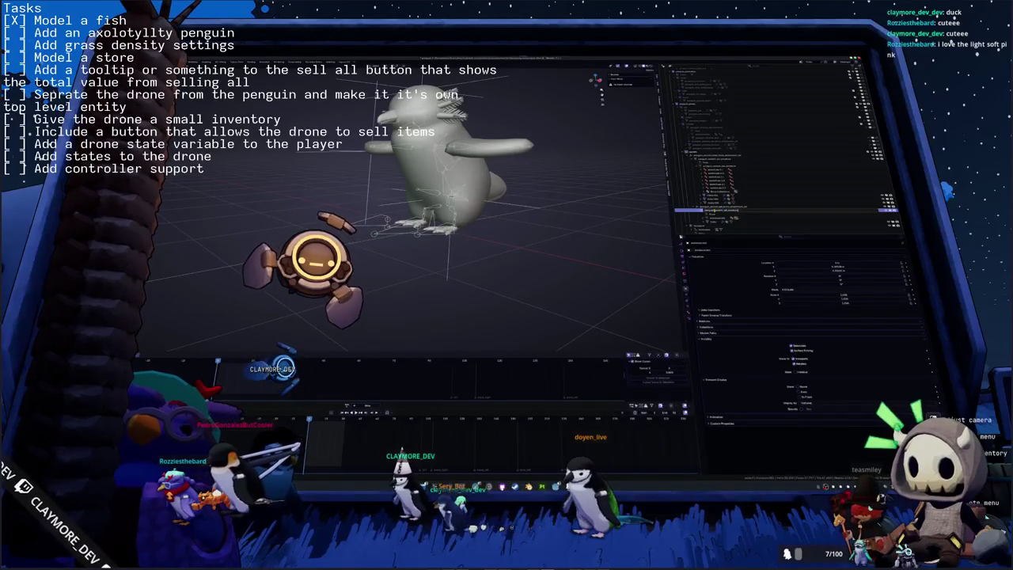
{"action": "left_click", "coordinate": [711, 211]}
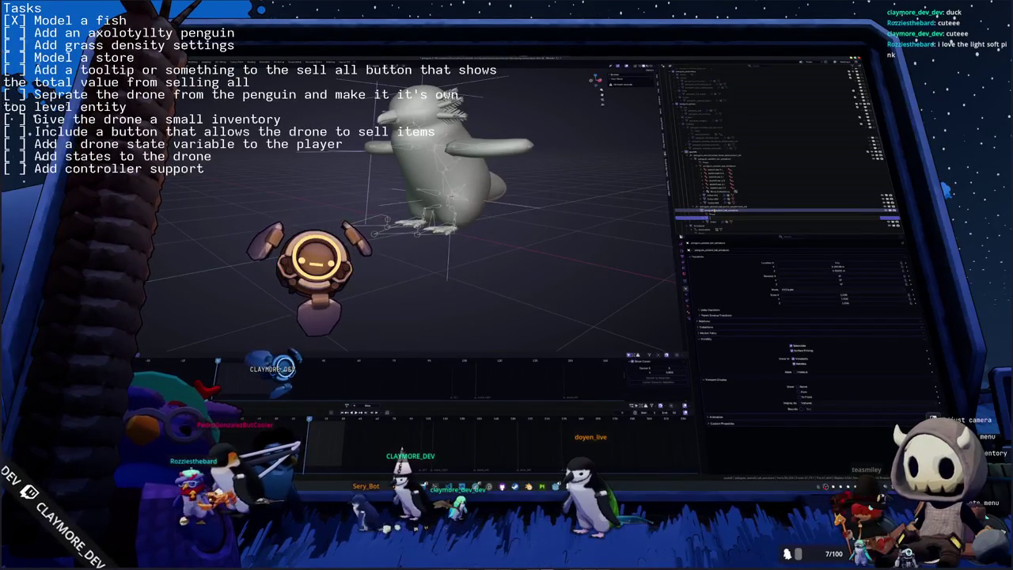
{"action": "left_click", "coordinate": [713, 221]}
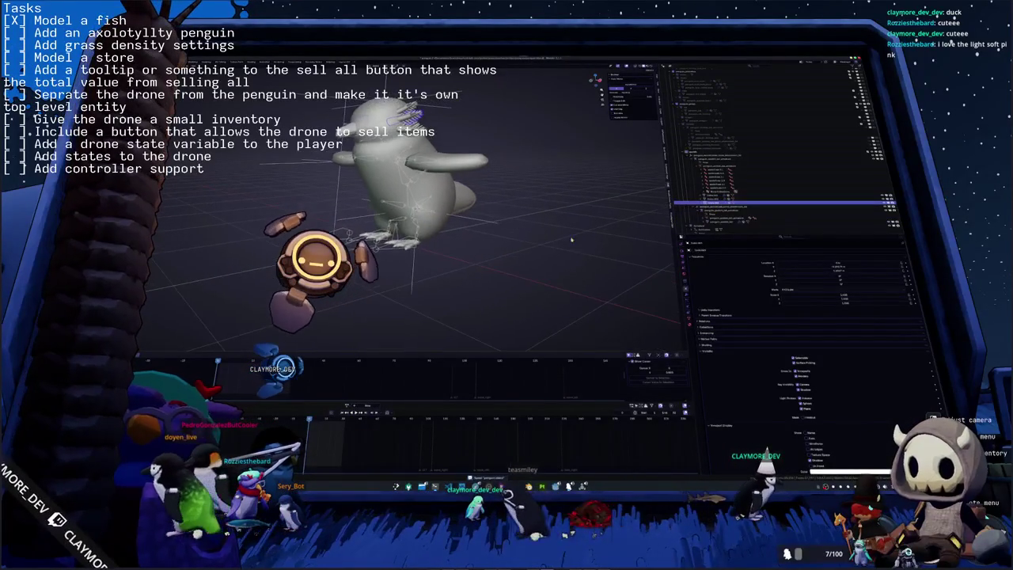
{"action": "left_click", "coordinate": [710, 222]}
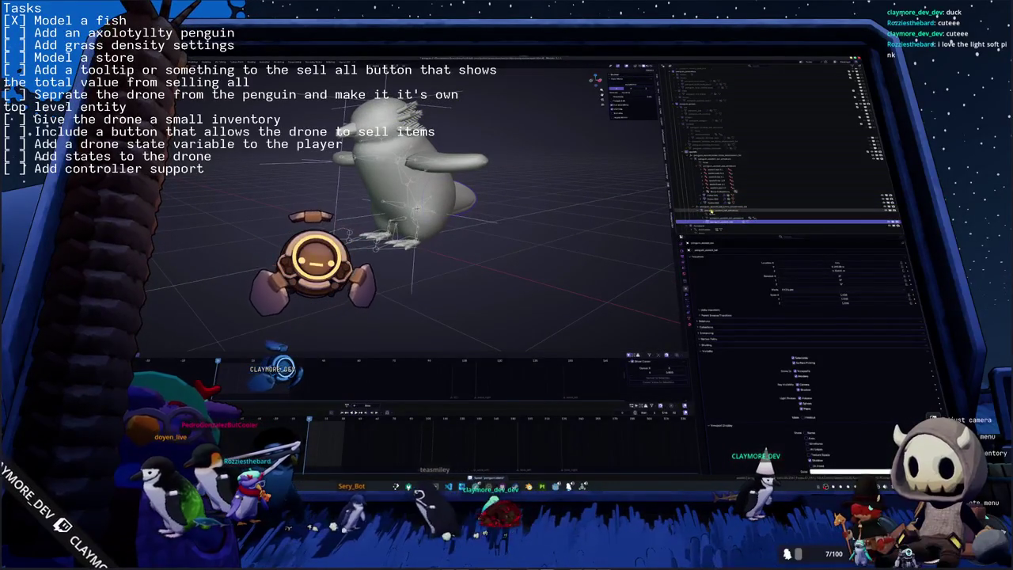
{"action": "left_click", "coordinate": [710, 210]}
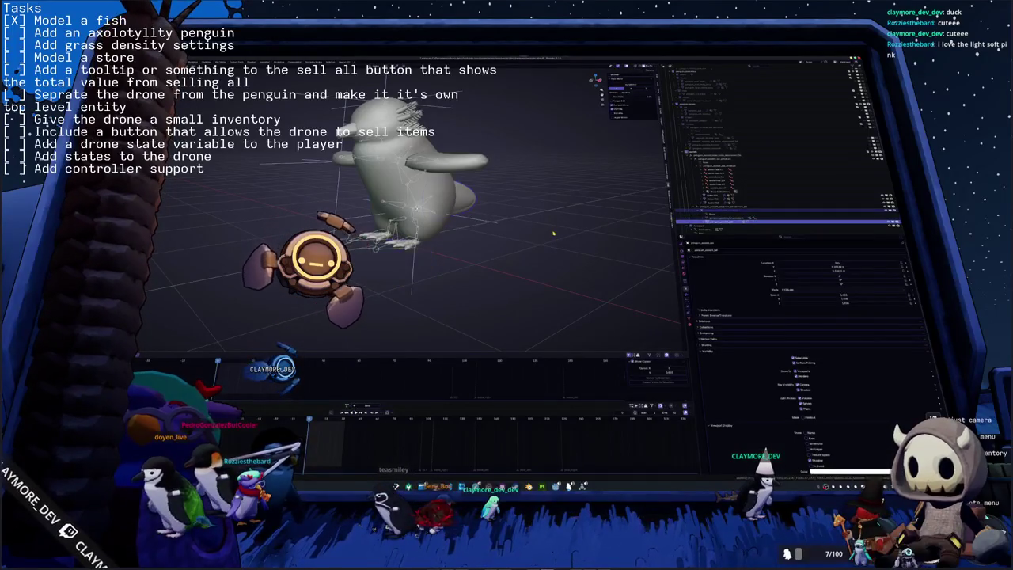
{"action": "left_click", "coordinate": [722, 210]}
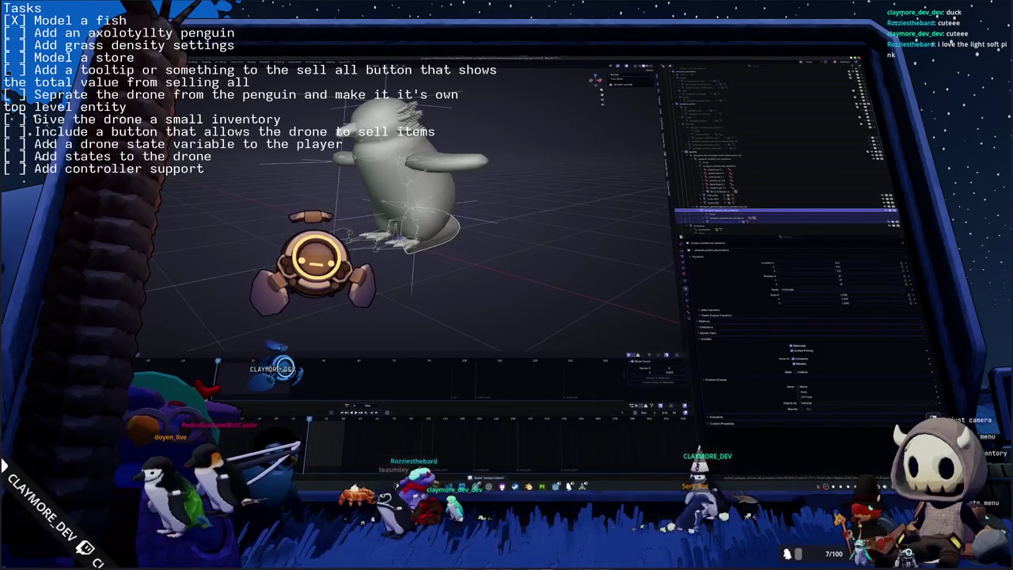
{"action": "key", "text": "ctrl+o"}
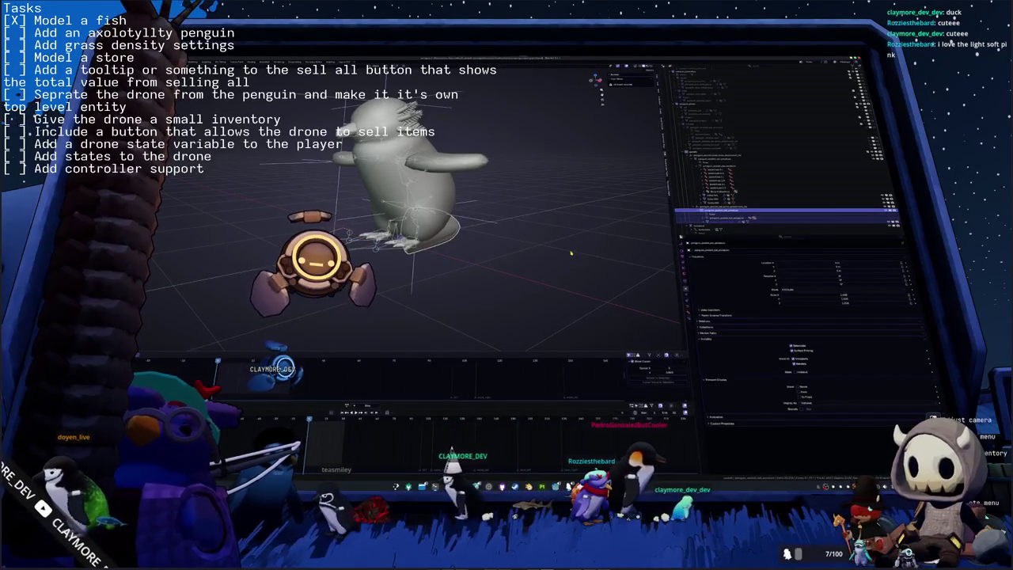
Deselect the model, select the penguin's armature, and switch to another page of its properties.
{"action": "left_click", "coordinate": [570, 253]}
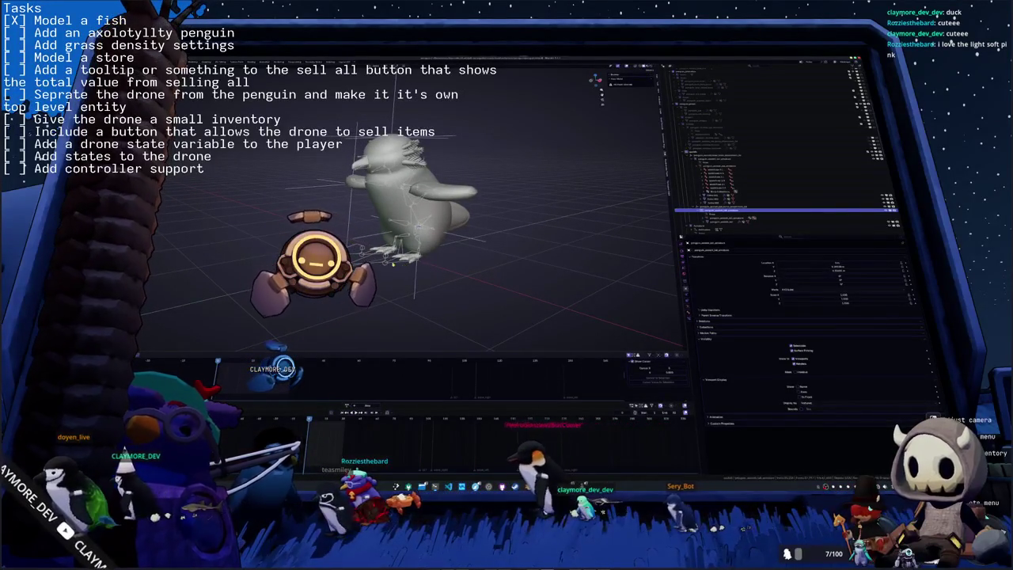
{"action": "left_click", "coordinate": [412, 263]}
{"action": "left_click", "coordinate": [688, 310]}
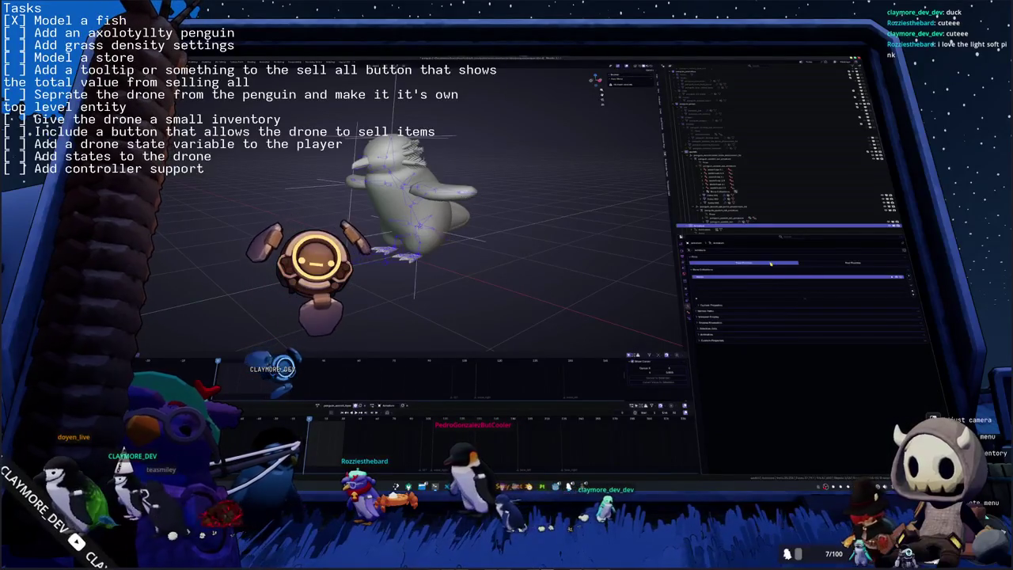
Filter the action list by 'think' and assign that action to the penguin rig.
{"action": "left_click", "coordinate": [319, 406]}
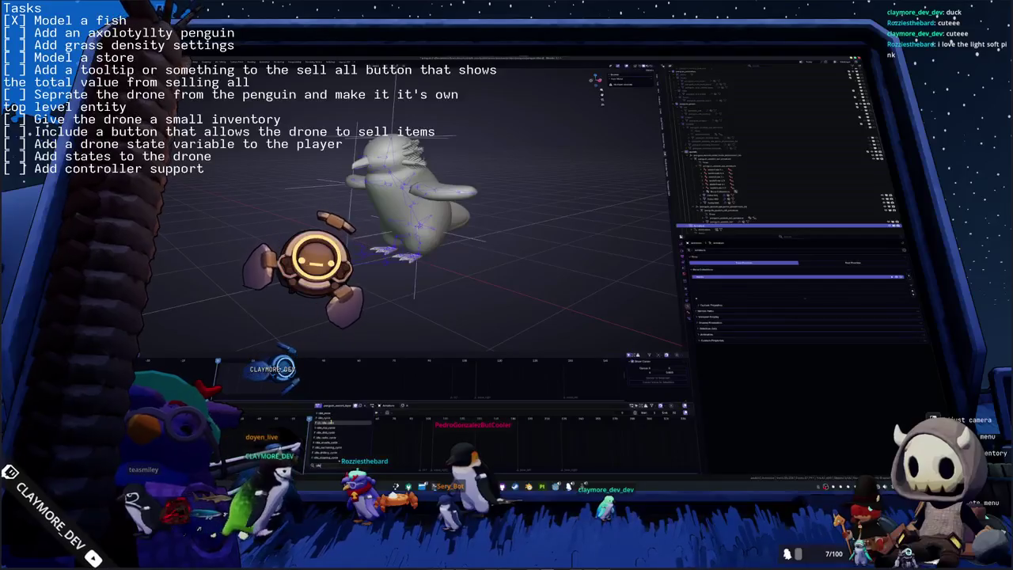
{"action": "type", "text": "think"}
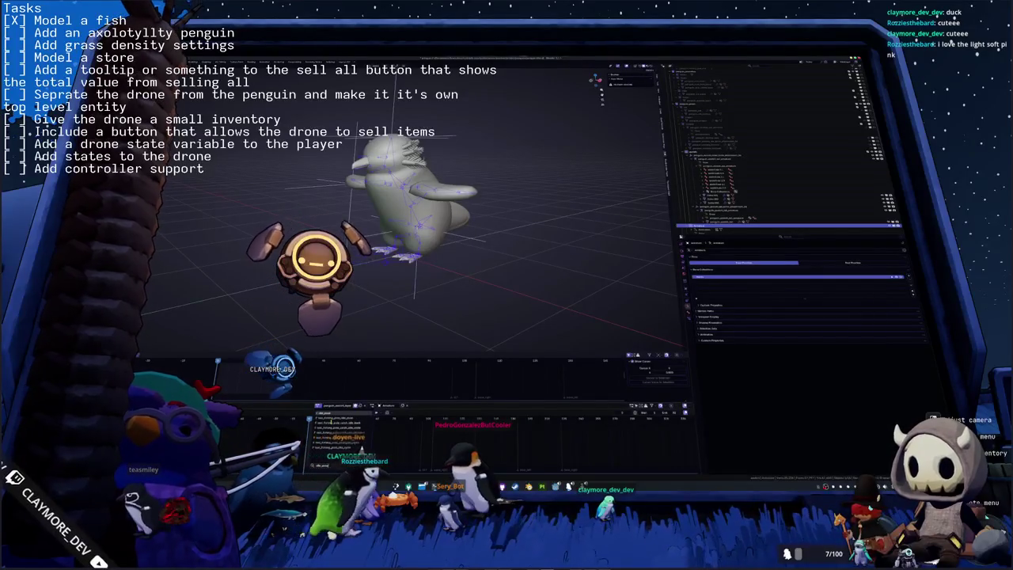
{"action": "left_click", "coordinate": [331, 423]}
{"action": "scroll", "coordinate": [715, 218], "scroll_direction": "down", "scroll_amount": 3}
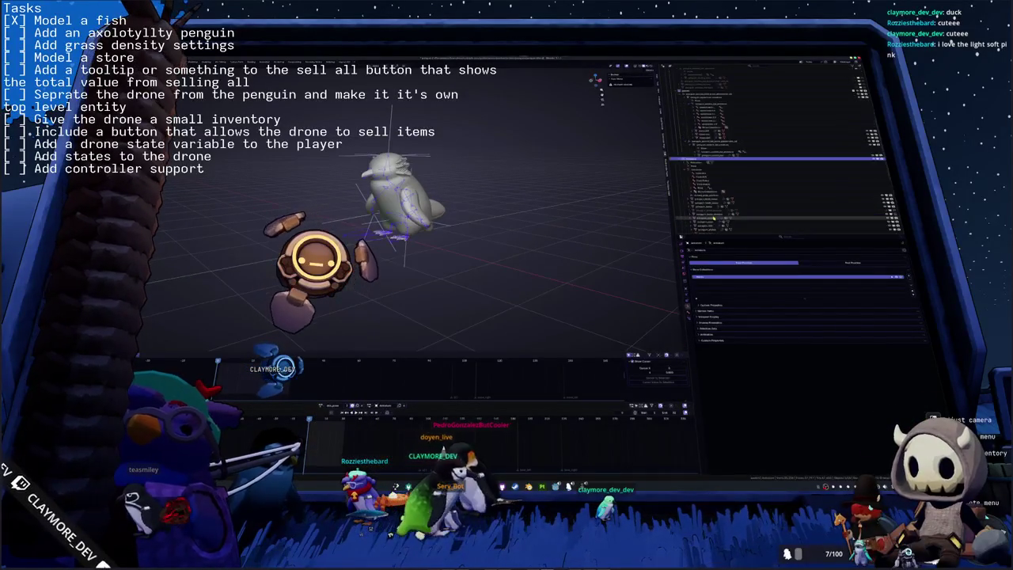
{"action": "scroll", "coordinate": [715, 218], "scroll_direction": "down", "scroll_amount": 3}
{"action": "scroll", "coordinate": [716, 218], "scroll_direction": "down", "scroll_amount": 2}
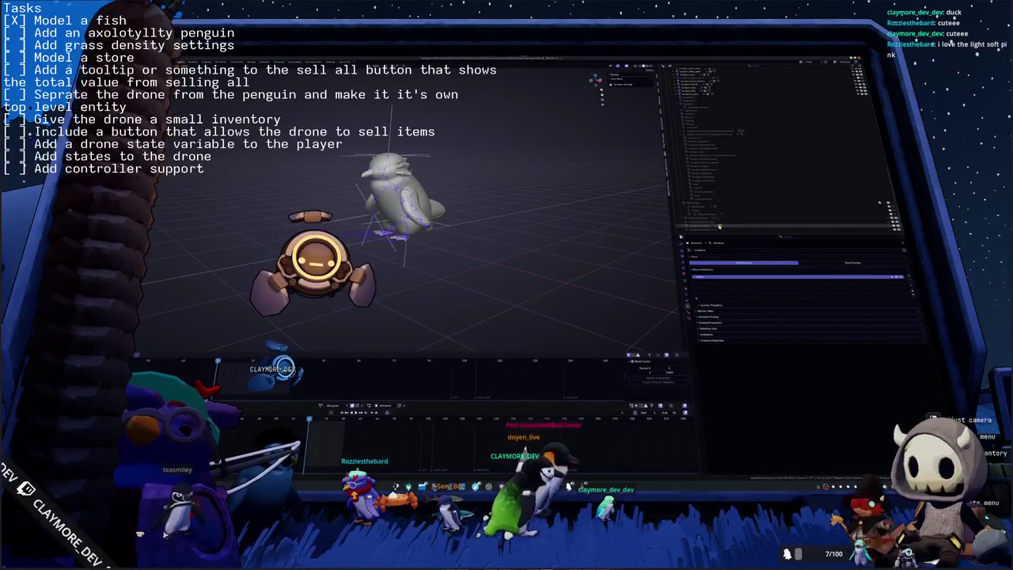
{"action": "scroll", "coordinate": [559, 215], "scroll_direction": "up", "scroll_amount": 3}
View the penguin from the front in Material Preview with its pink axolotl colours.
{"action": "key", "text": "KP_1"}
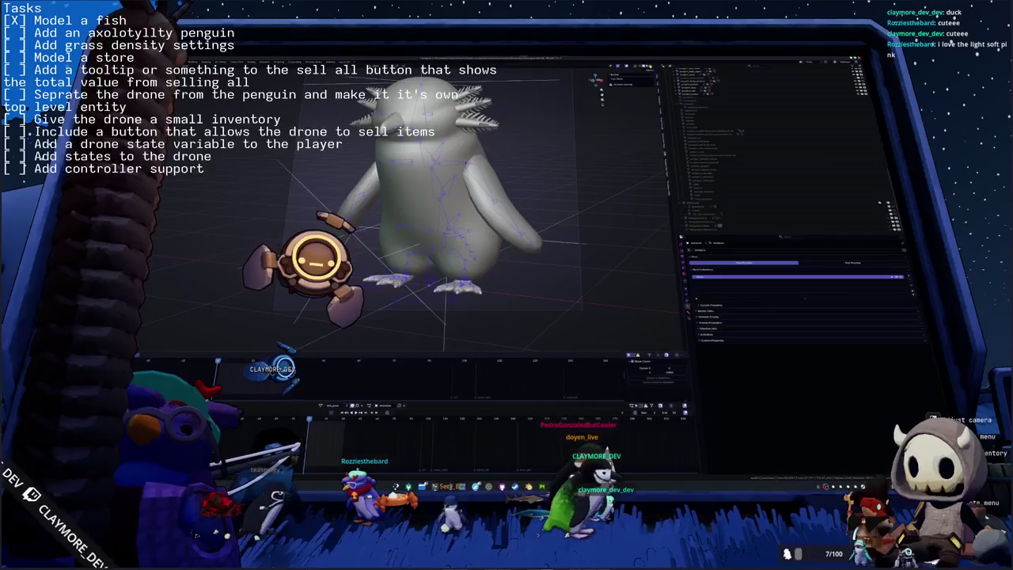
{"action": "key", "text": "z"}
{"action": "middle_click_drag", "start_coordinate": [546, 161], "coordinate": [554, 155]}
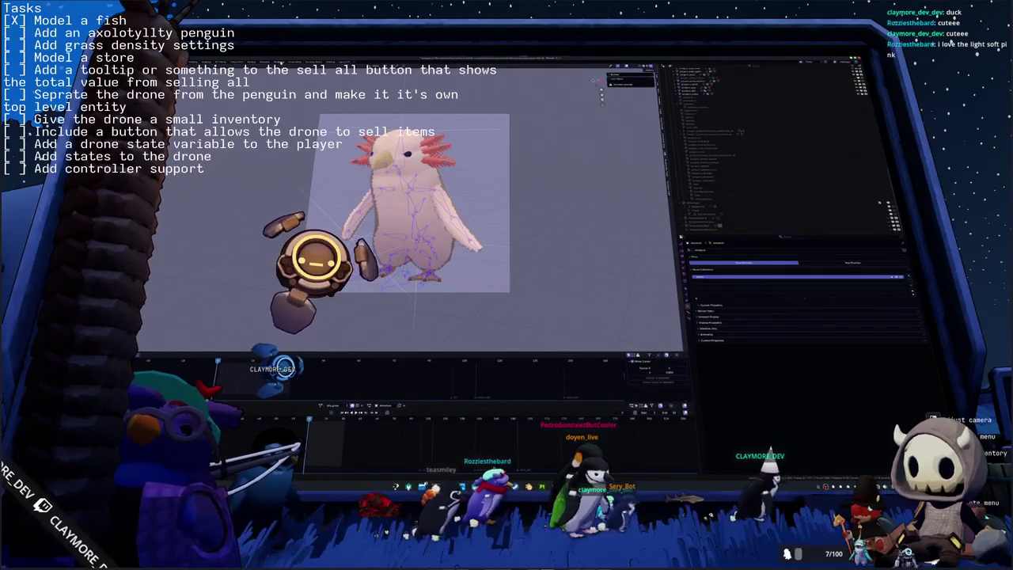
Save the rigged penguin scene into another folder under a new penguin file name ending in '_drone'.
{"action": "key", "text": "ctrl+Page_Down"}
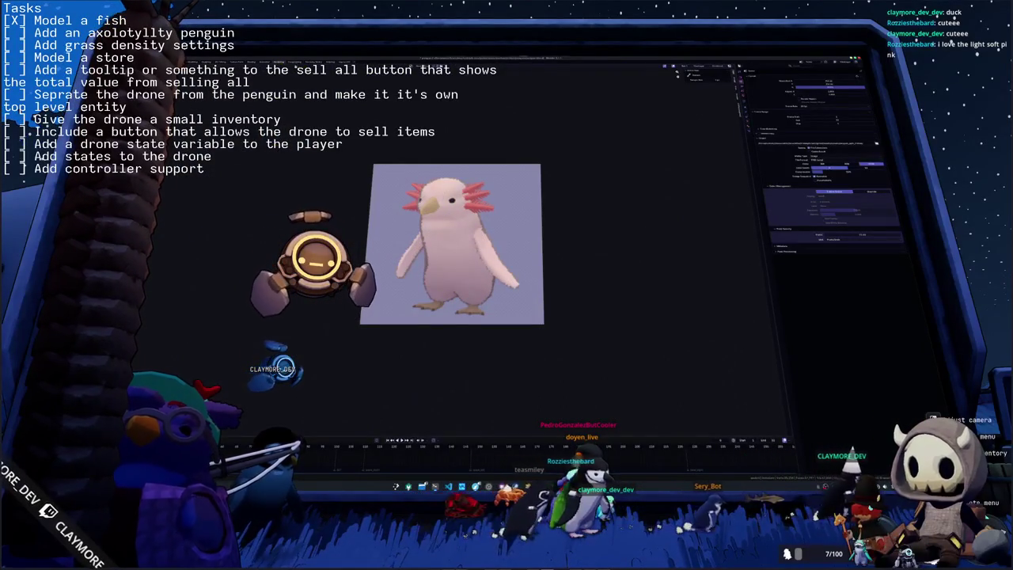
{"action": "key", "text": "ctrl+Page_Down"}
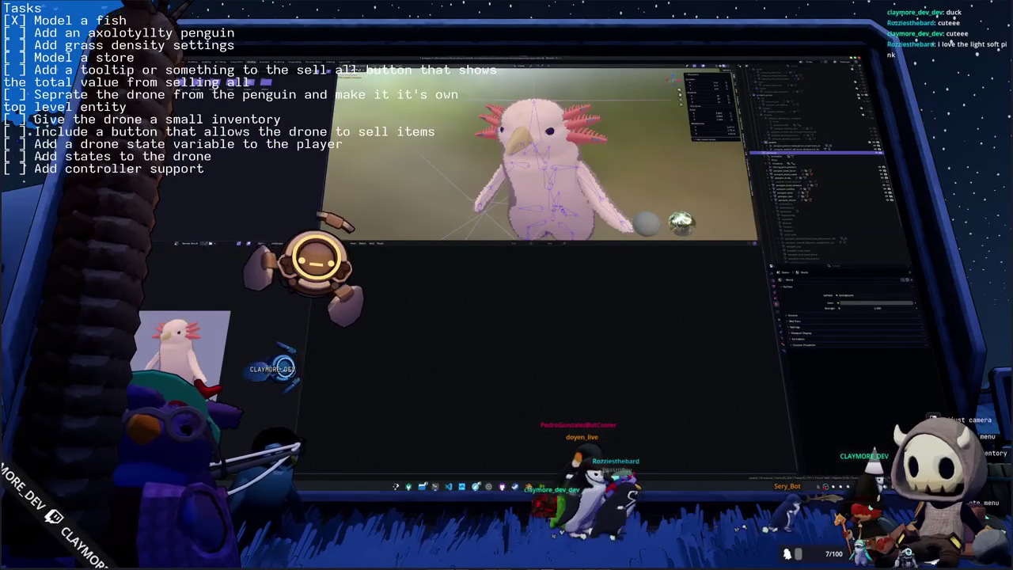
{"action": "key", "text": "ctrl+Page_Down"}
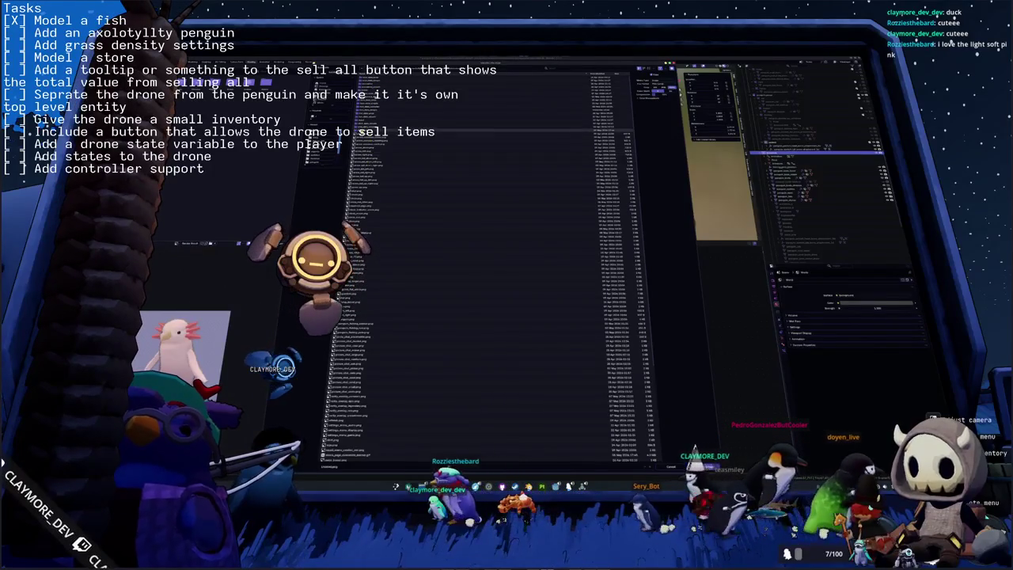
{"action": "double_click", "coordinate": [367, 163]}
{"action": "left_click", "coordinate": [351, 465]}
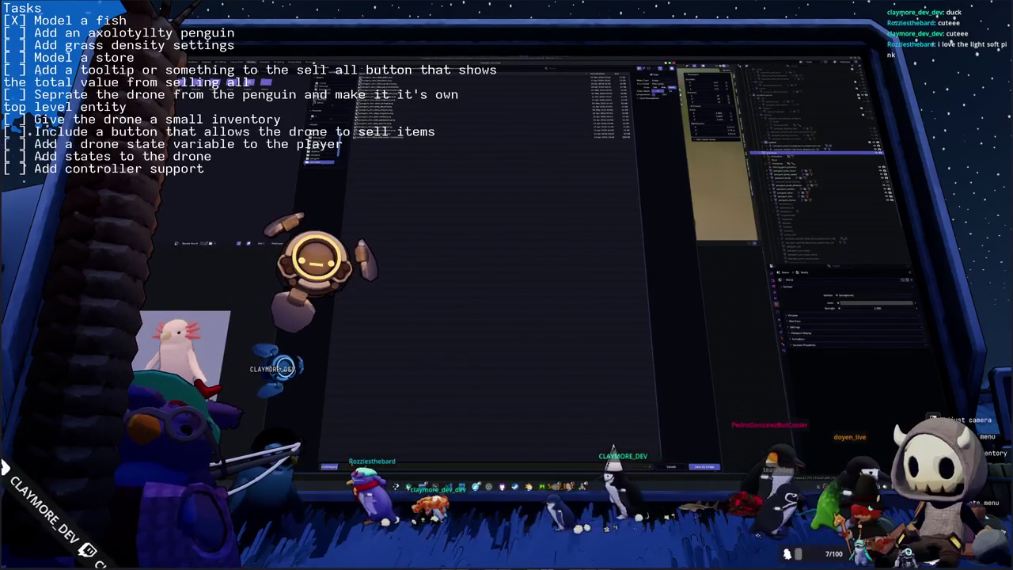
{"action": "type", "text": "penguin"}
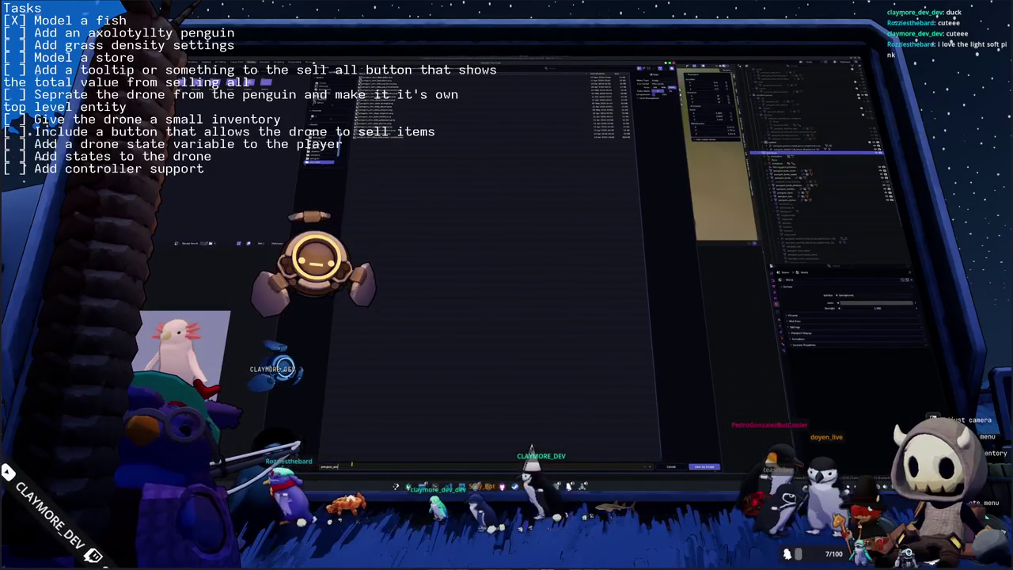
{"action": "key", "text": "BackSpace"}
{"action": "key", "text": "BackSpace"}
{"action": "key", "text": "BackSpace"}
{"action": "type", "text": "_dro"}
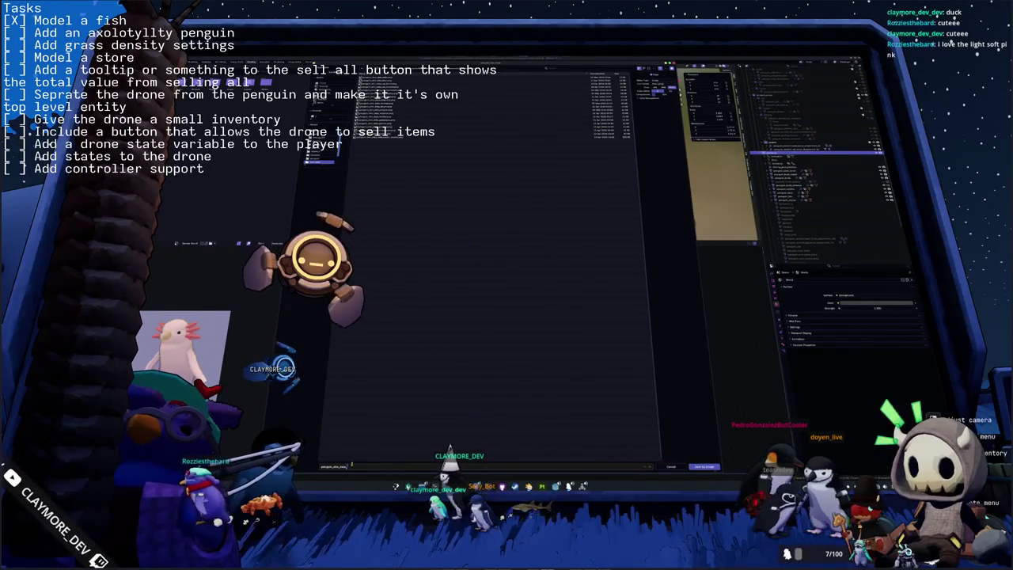
{"action": "type", "text": "ne"}
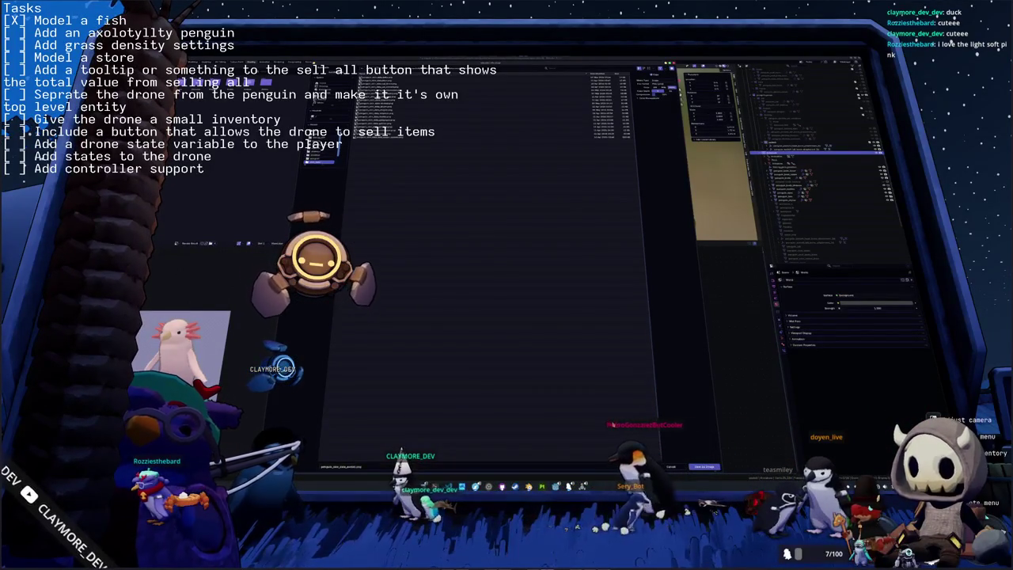
{"action": "left_click", "coordinate": [702, 467]}
{"action": "scroll", "coordinate": [538, 154], "scroll_direction": "down", "scroll_amount": 3}
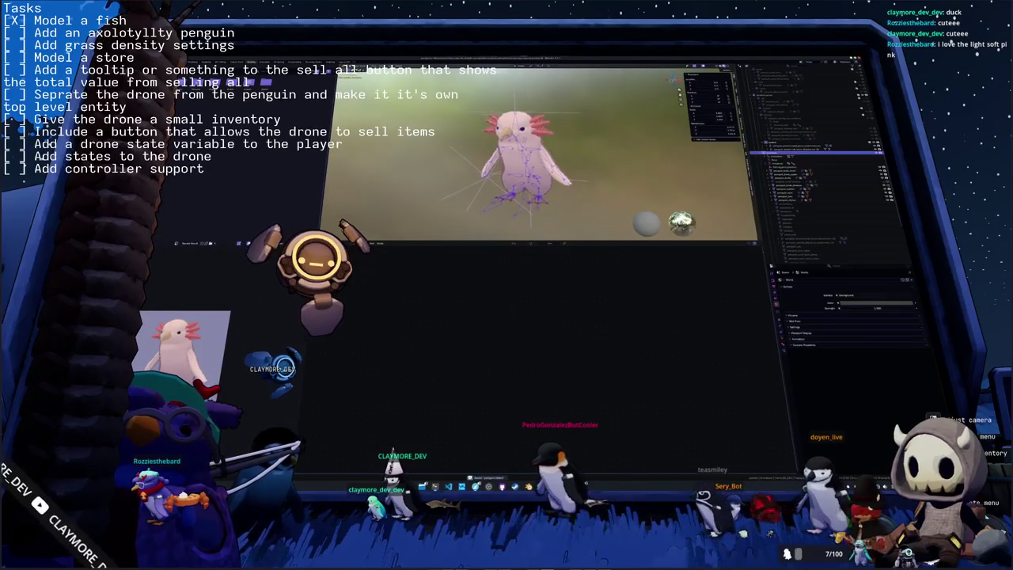
Orbit around the axolotl penguin and toggle the gills' visibility in the outliner to check them.
{"action": "mouse_move", "coordinate": [590, 171]}
{"action": "middle_mouse_down"}
{"action": "mouse_move", "coordinate": [604, 173]}
{"action": "mouse_move", "coordinate": [596, 168]}
{"action": "middle_mouse_up"}
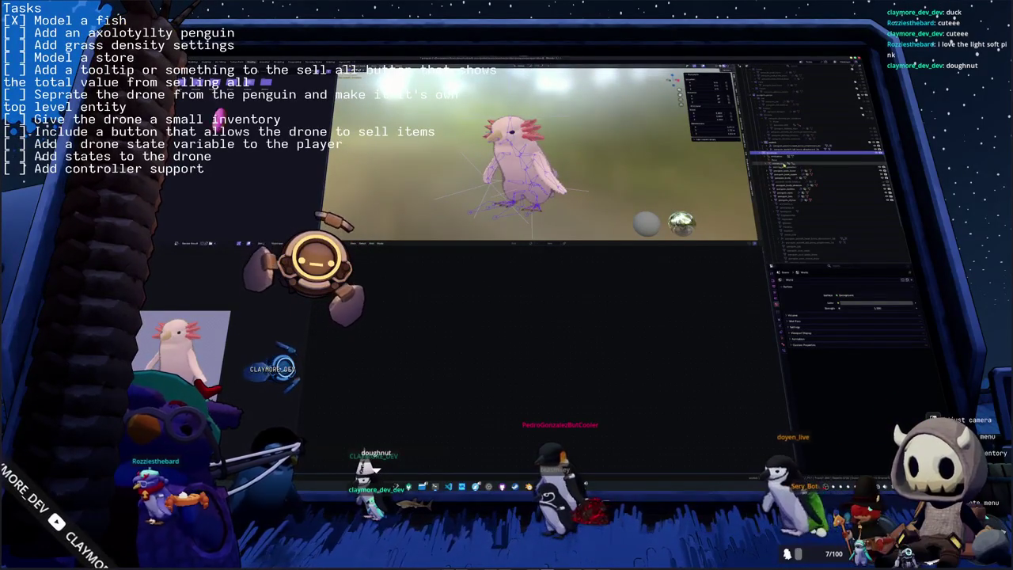
{"action": "scroll", "coordinate": [823, 170], "scroll_direction": "up", "scroll_amount": 3}
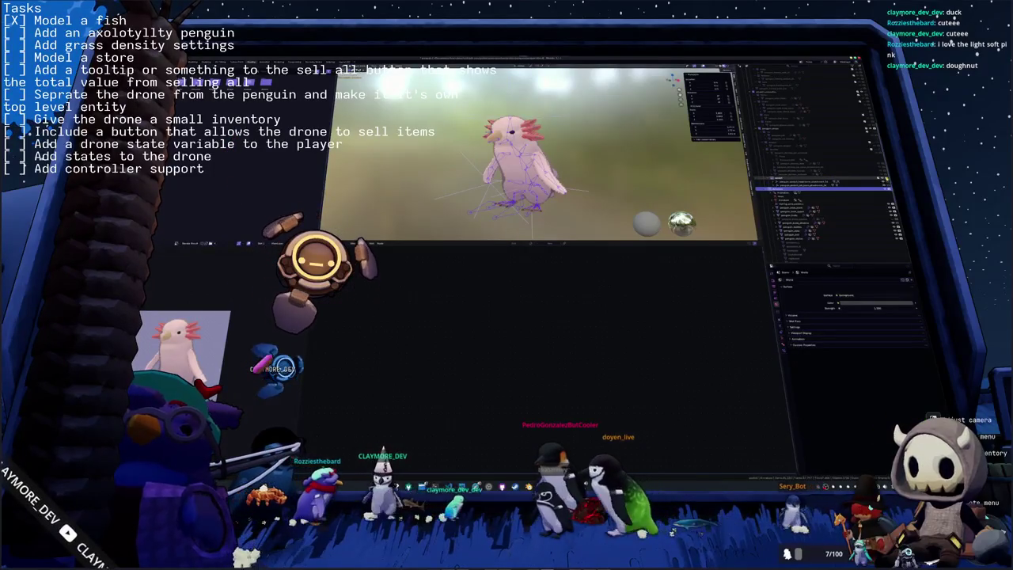
{"action": "left_click", "coordinate": [866, 181]}
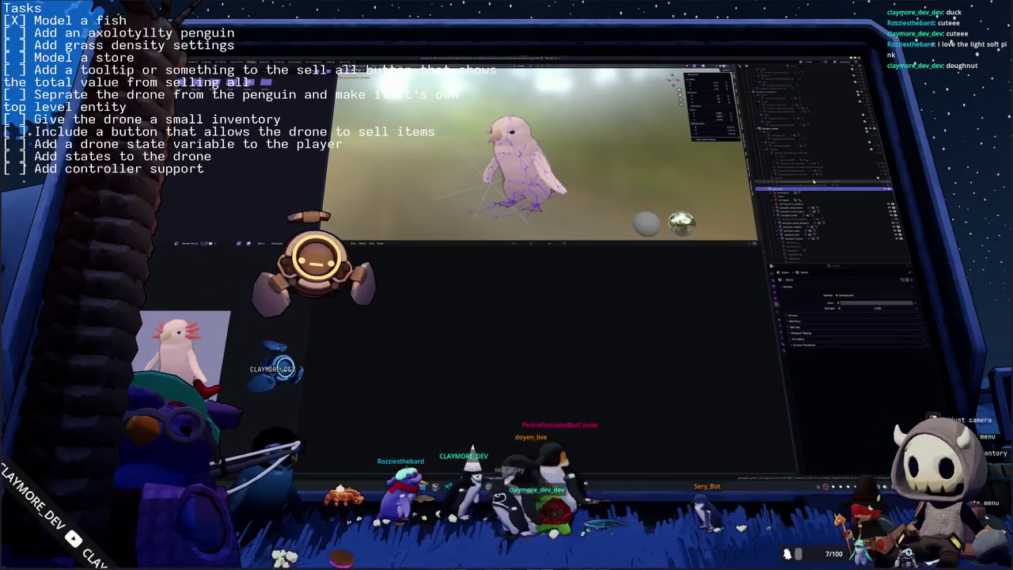
{"action": "scroll", "coordinate": [815, 166], "scroll_direction": "up", "scroll_amount": 5}
{"action": "scroll", "coordinate": [811, 160], "scroll_direction": "down", "scroll_amount": 5}
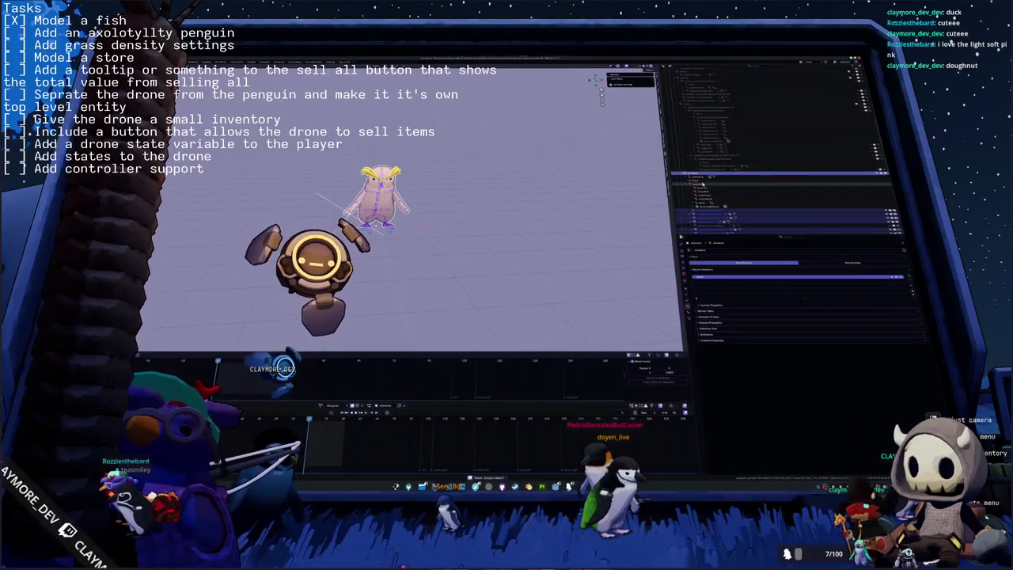
Select several penguin parts and start an export that overwrites an existing file.
{"action": "left_click", "coordinate": [694, 187]}
{"action": "scroll", "coordinate": [694, 190], "scroll_direction": "down", "scroll_amount": 5}
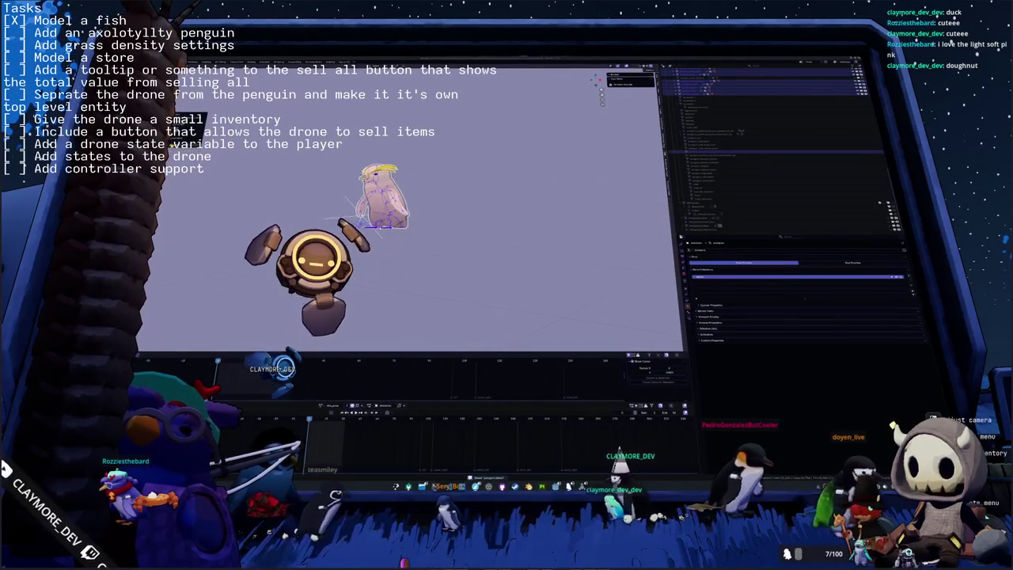
{"action": "key", "text": "ctrl+shift+e"}
{"action": "left_click", "coordinate": [403, 467]}
{"action": "left_click", "coordinate": [371, 97]}
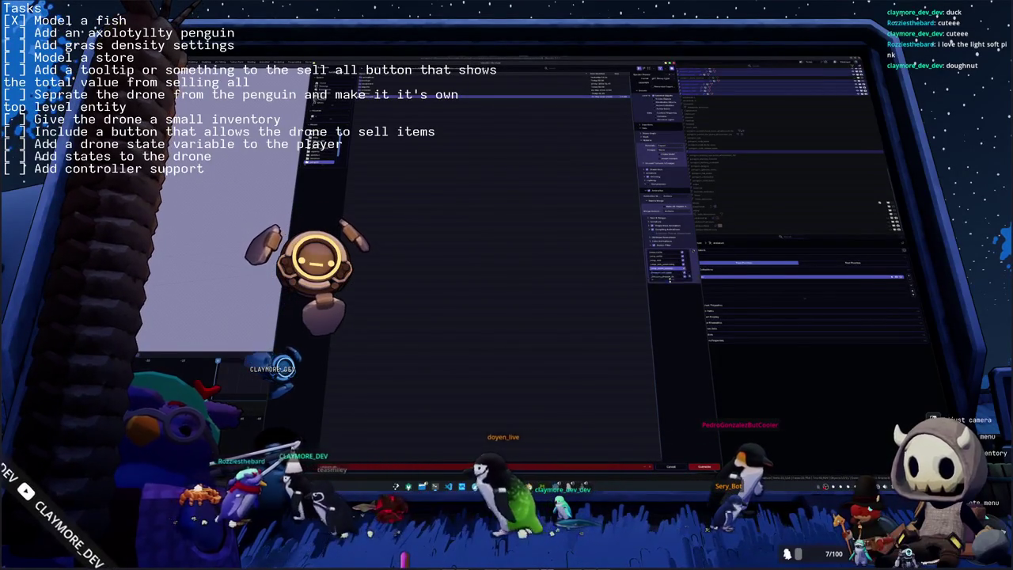
Expand and browse the long export settings list, then close it to return to the viewport.
{"action": "left_click", "coordinate": [669, 271]}
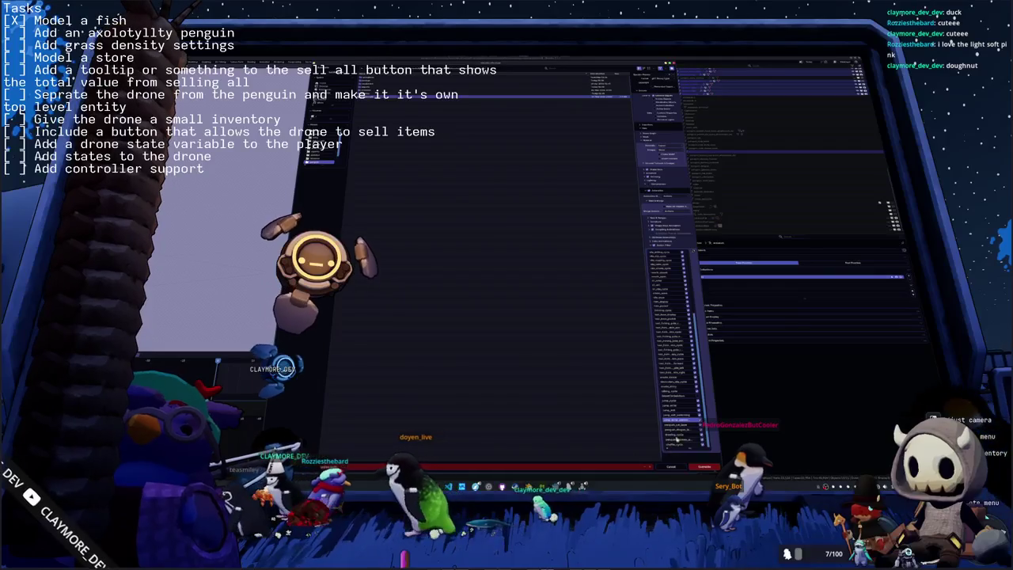
{"action": "scroll", "coordinate": [681, 419], "scroll_direction": "down", "scroll_amount": 3}
{"action": "scroll", "coordinate": [686, 405], "scroll_direction": "down", "scroll_amount": 3}
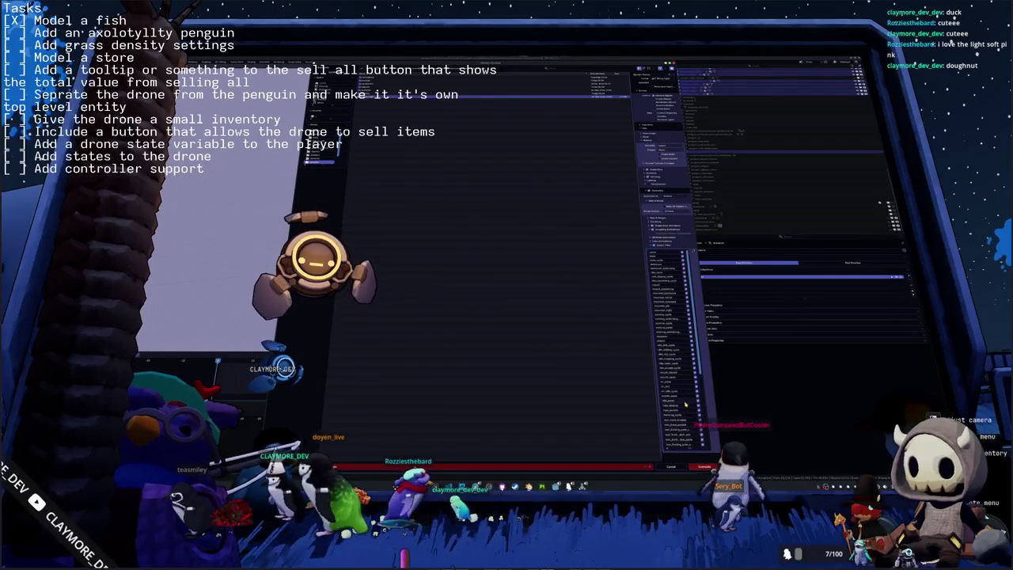
{"action": "scroll", "coordinate": [686, 365], "scroll_direction": "down", "scroll_amount": 3}
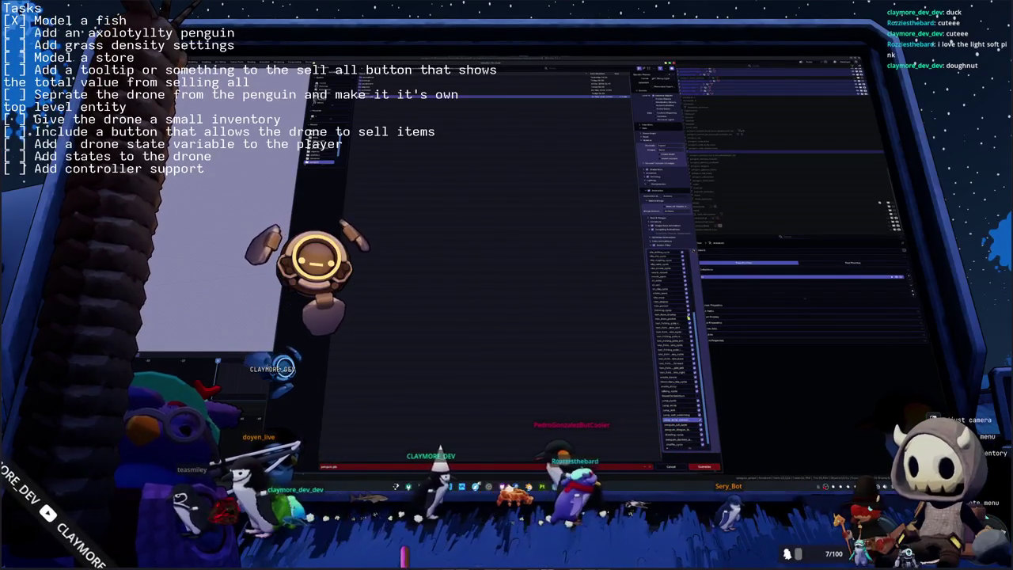
{"action": "scroll", "coordinate": [703, 444], "scroll_direction": "down", "scroll_amount": 2}
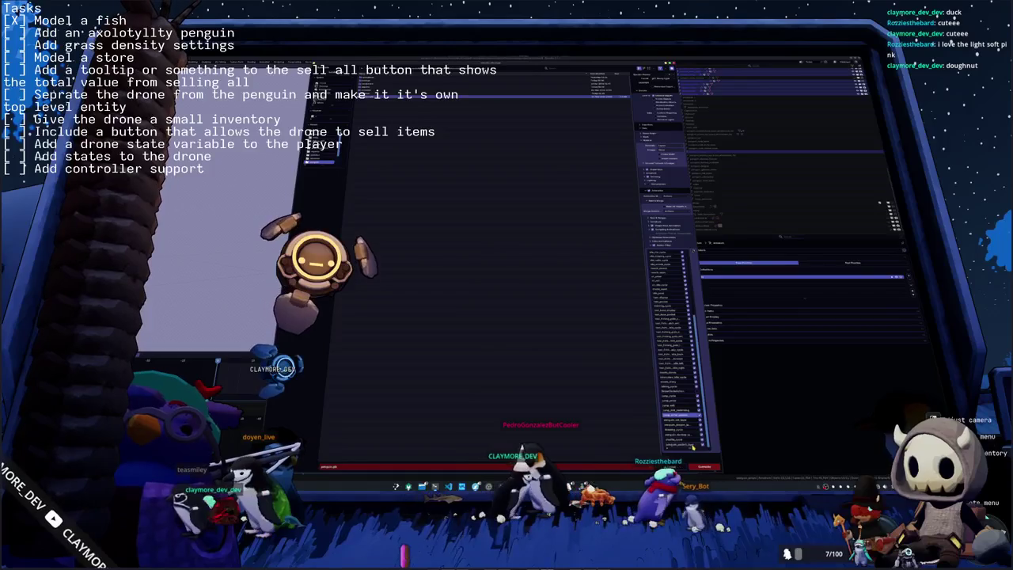
{"action": "scroll", "coordinate": [692, 446], "scroll_direction": "up", "scroll_amount": 5}
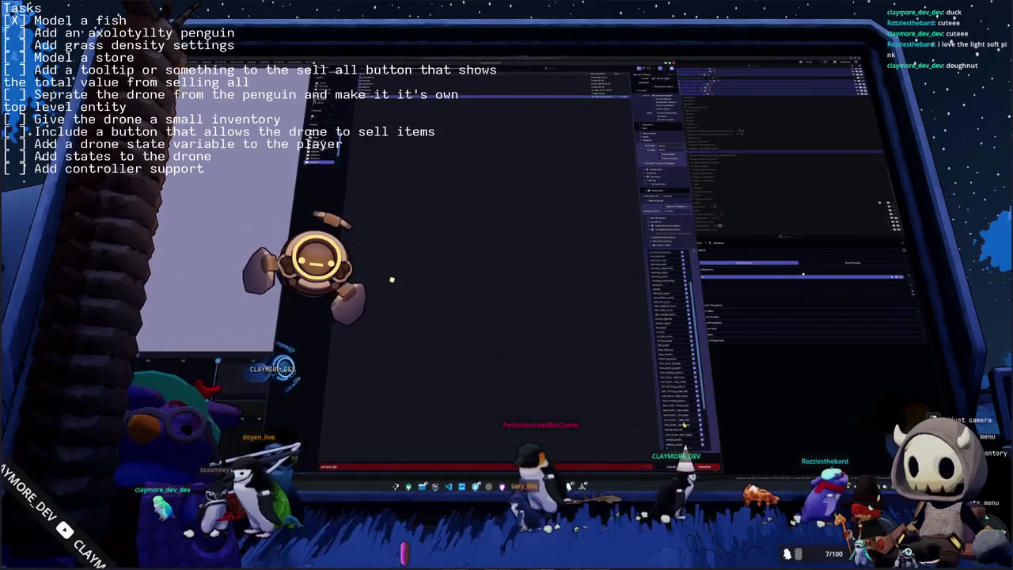
{"action": "scroll", "coordinate": [685, 424], "scroll_direction": "down", "scroll_amount": 5}
{"action": "scroll", "coordinate": [685, 425], "scroll_direction": "down", "scroll_amount": 2}
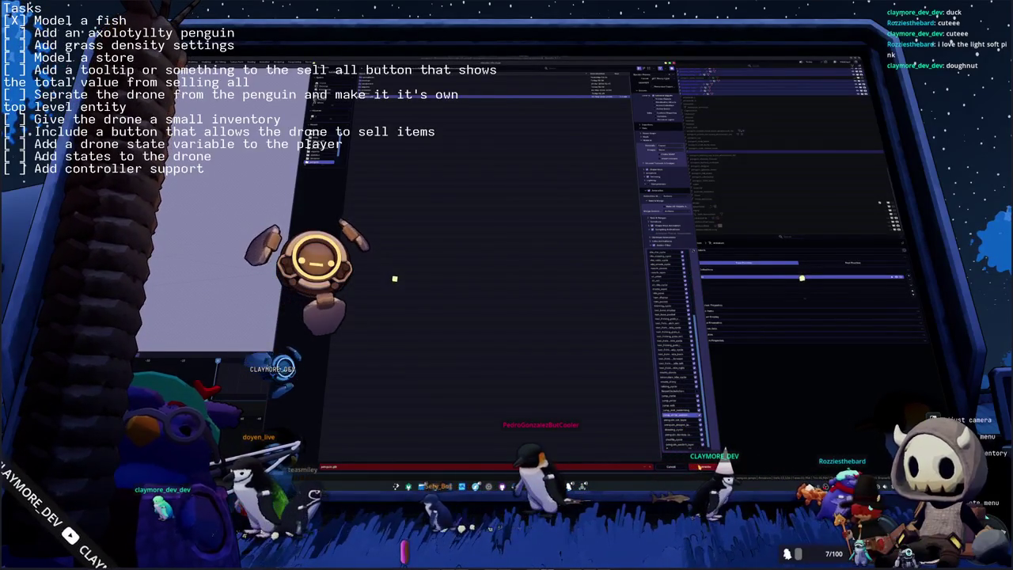
{"action": "left_click", "coordinate": [680, 415]}
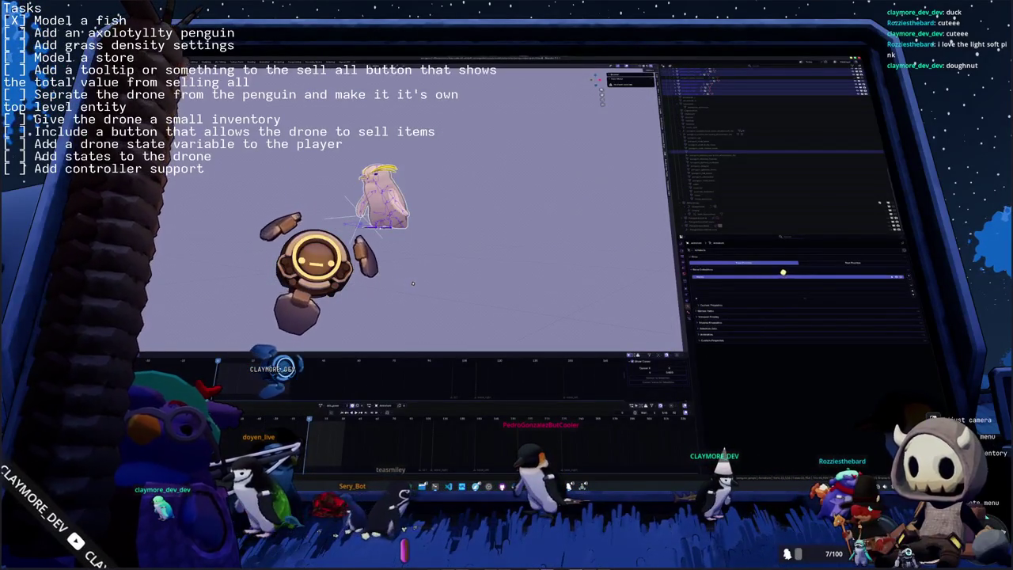
{"action": "key", "text": "alt+Tab"}
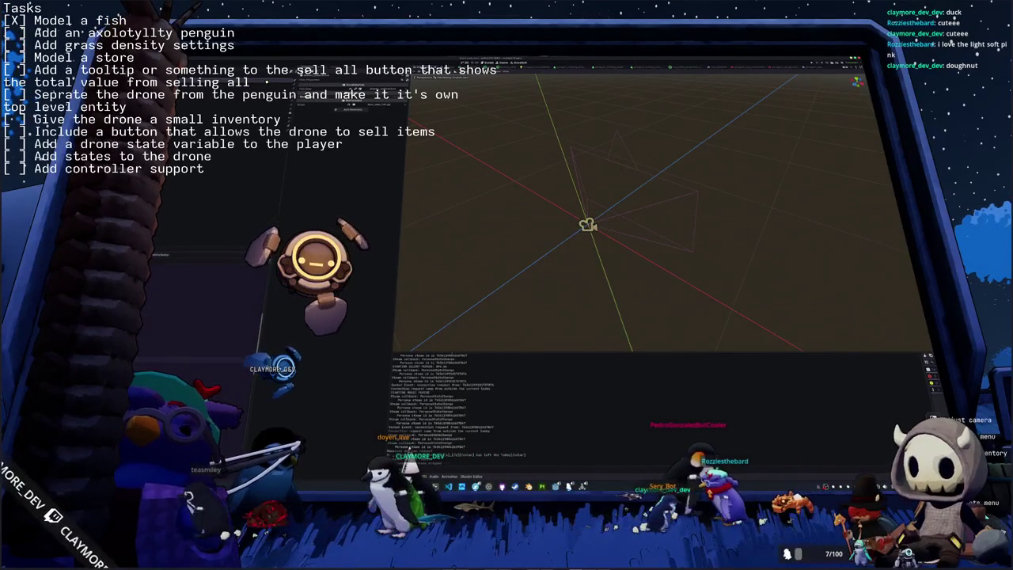
Duplicate the selected project folder with Ctrl+D.
{"action": "key", "text": "ctrl+d"}
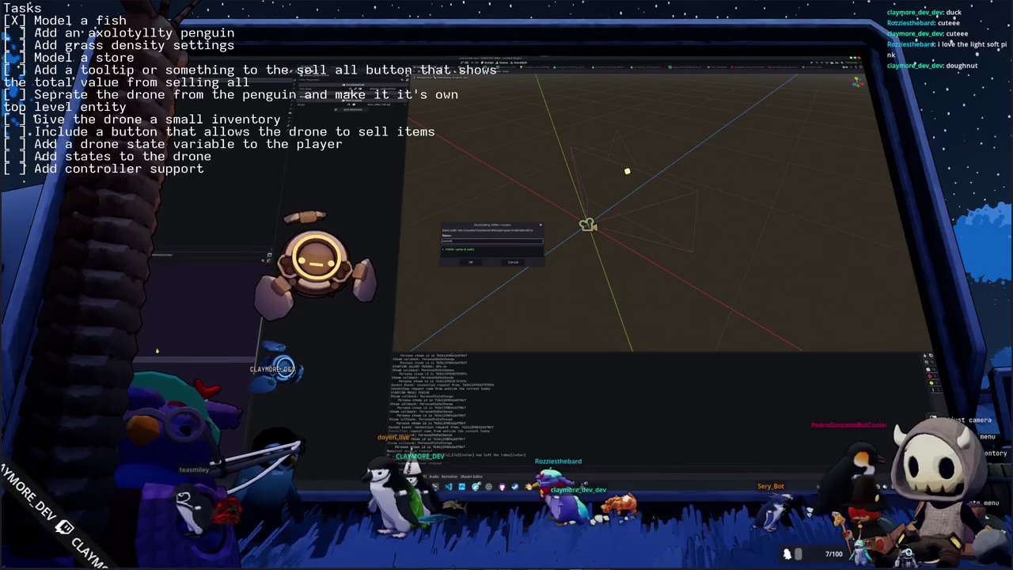
Confirm the folder duplicate and delete the unneeded files from the project.
{"action": "key", "text": "Return"}
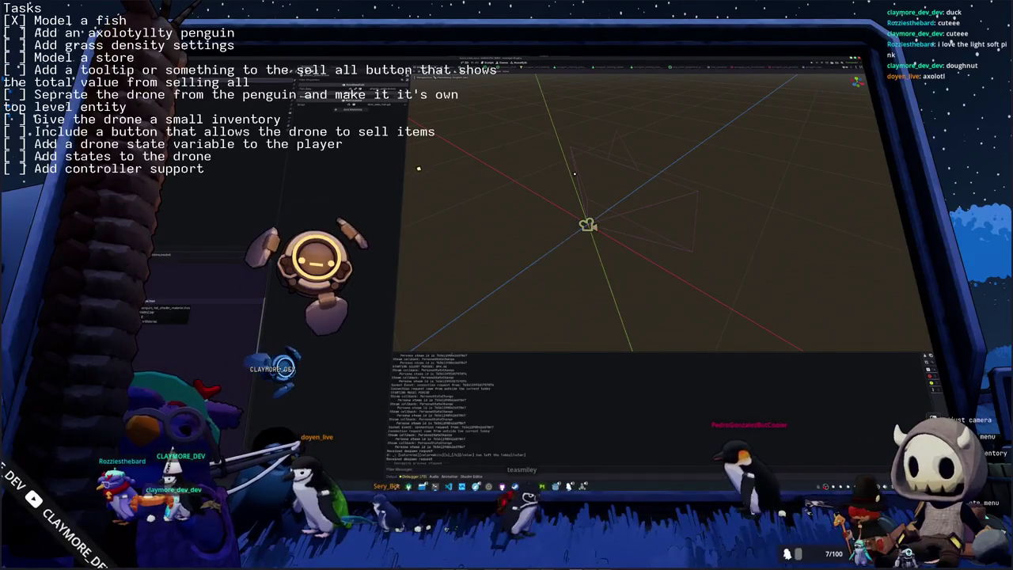
{"action": "key", "text": "Delete"}
{"action": "key", "text": "Return"}
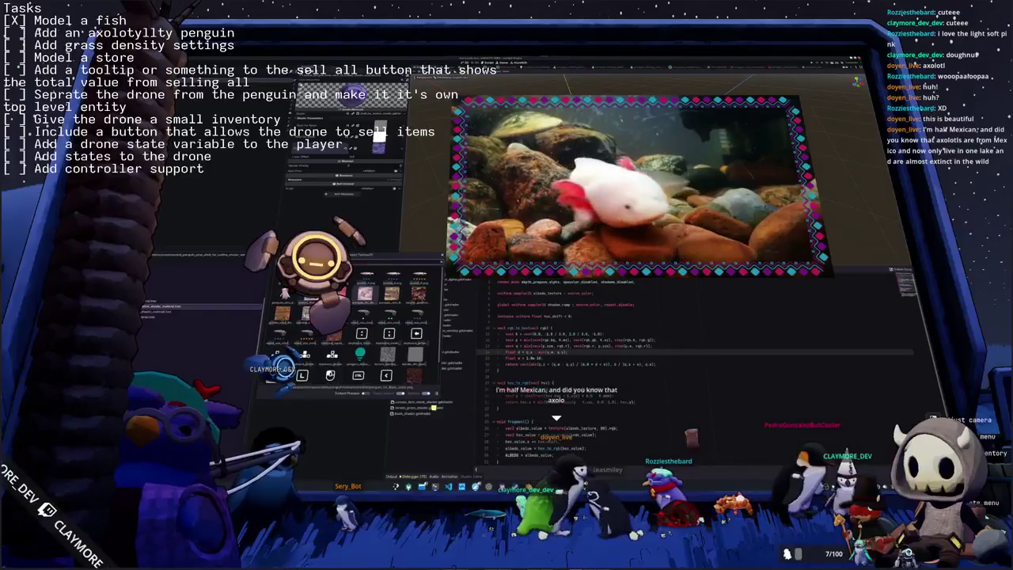
Pick textures for the texture parameters of the penguin's shader materials.
{"action": "left_click", "coordinate": [438, 404]}
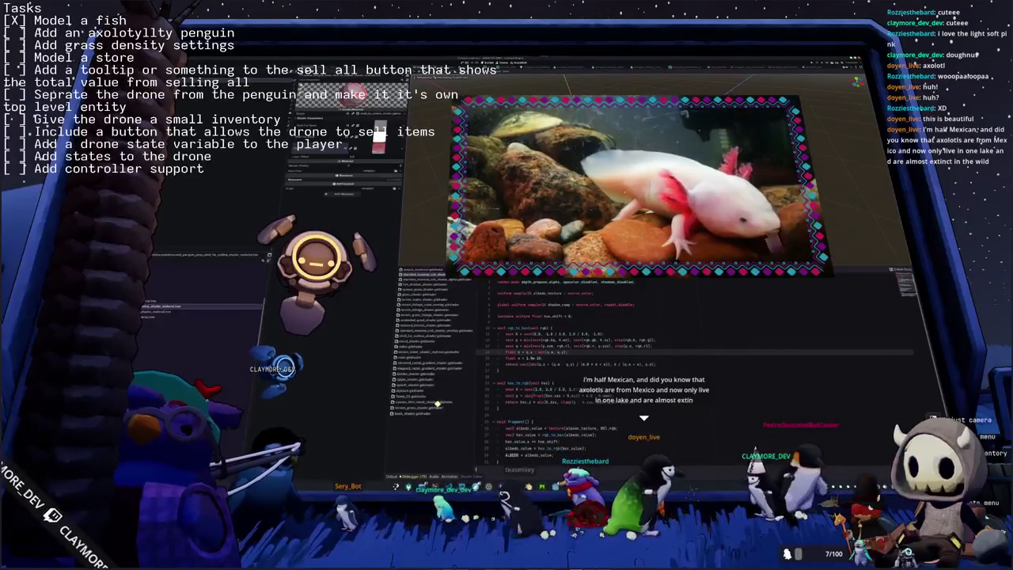
{"action": "left_click", "coordinate": [476, 429]}
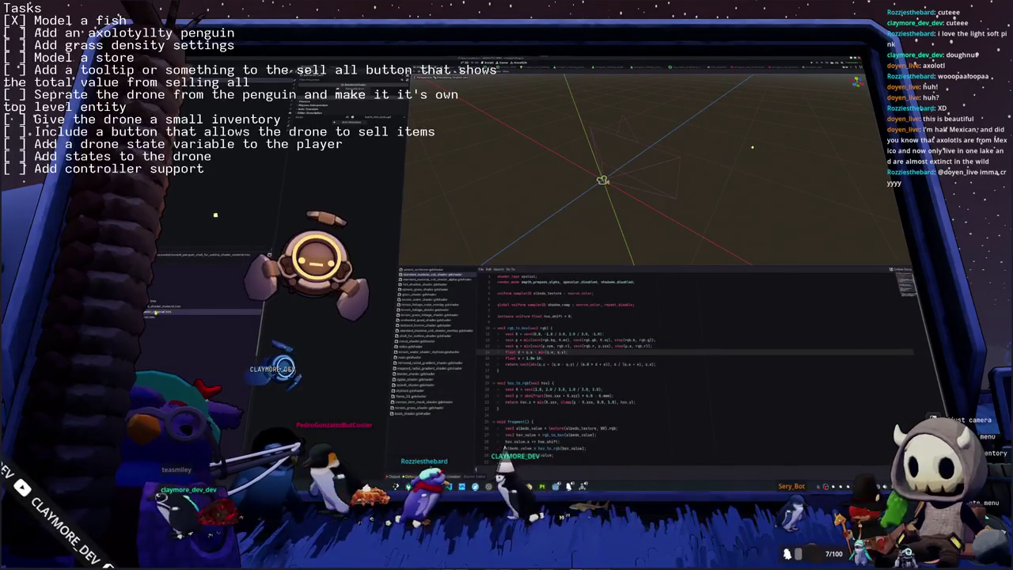
{"action": "left_click", "coordinate": [157, 311]}
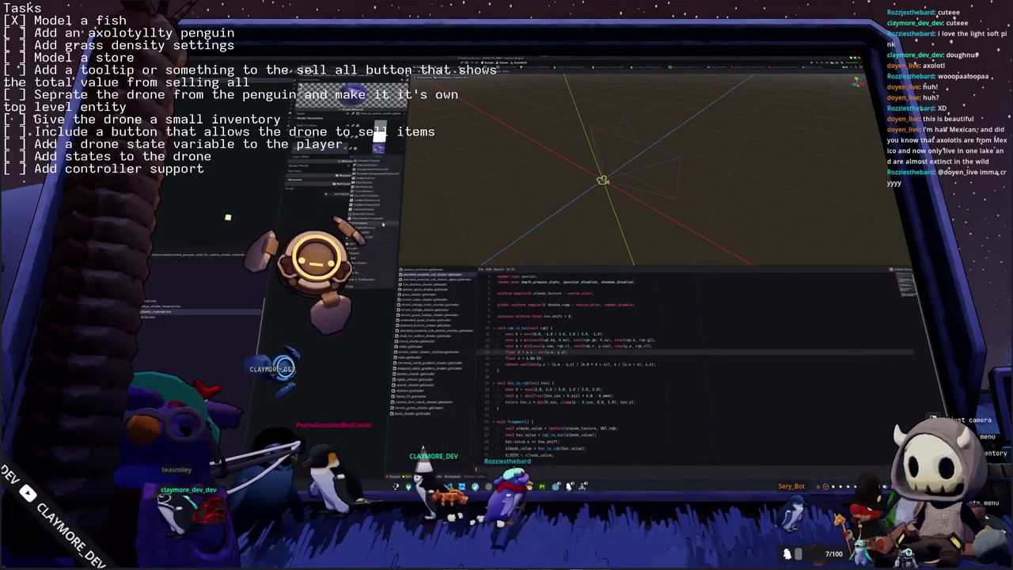
{"action": "left_click", "coordinate": [379, 135]}
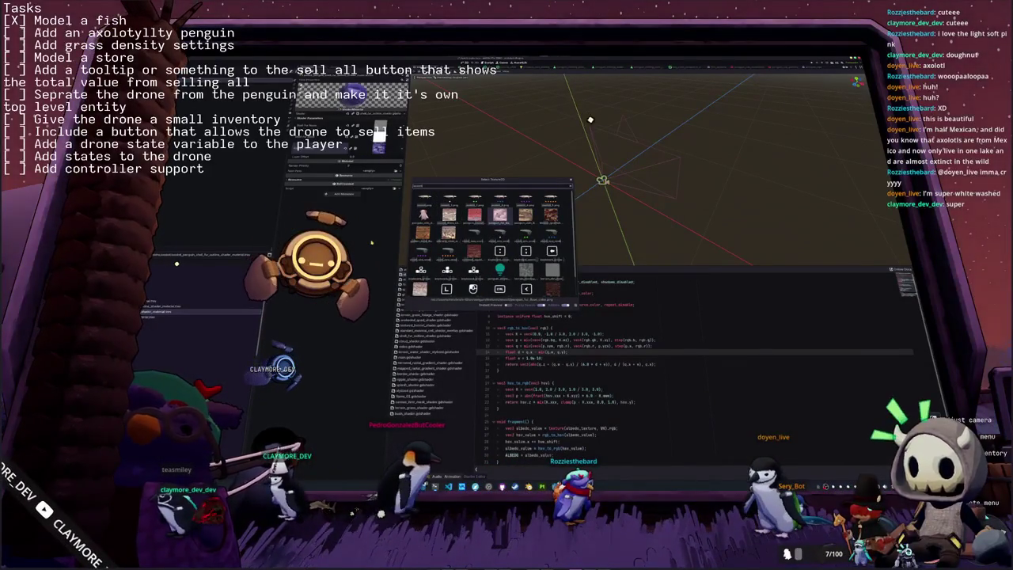
{"action": "key", "text": "Escape"}
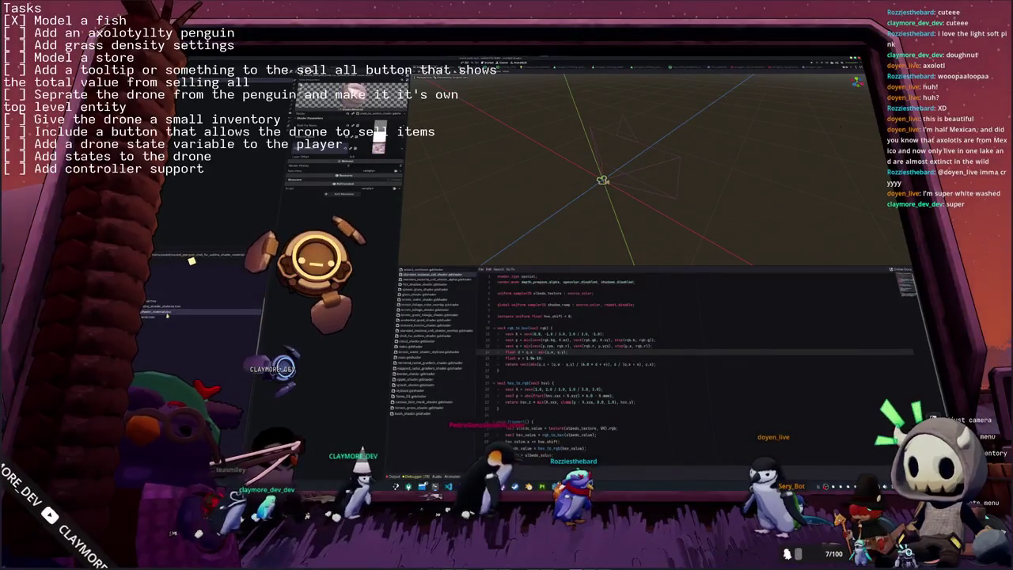
{"action": "left_click", "coordinate": [158, 316]}
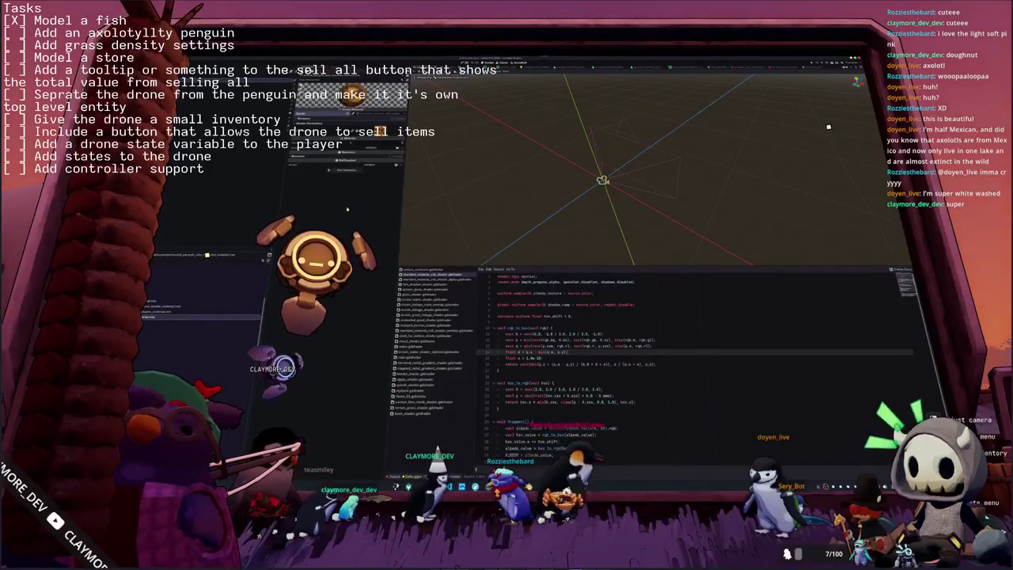
{"action": "left_click", "coordinate": [349, 139]}
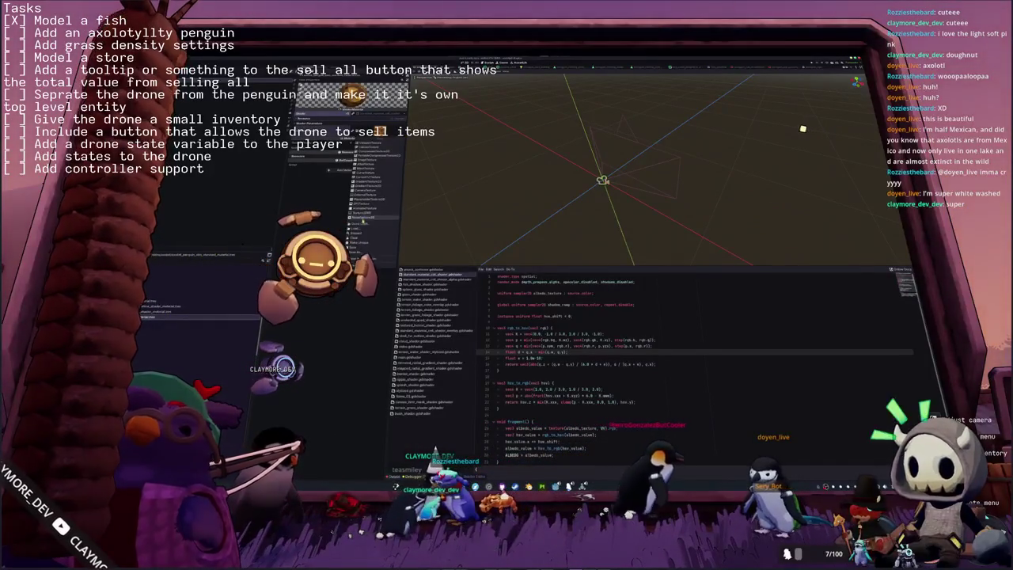
{"action": "left_click", "coordinate": [363, 223]}
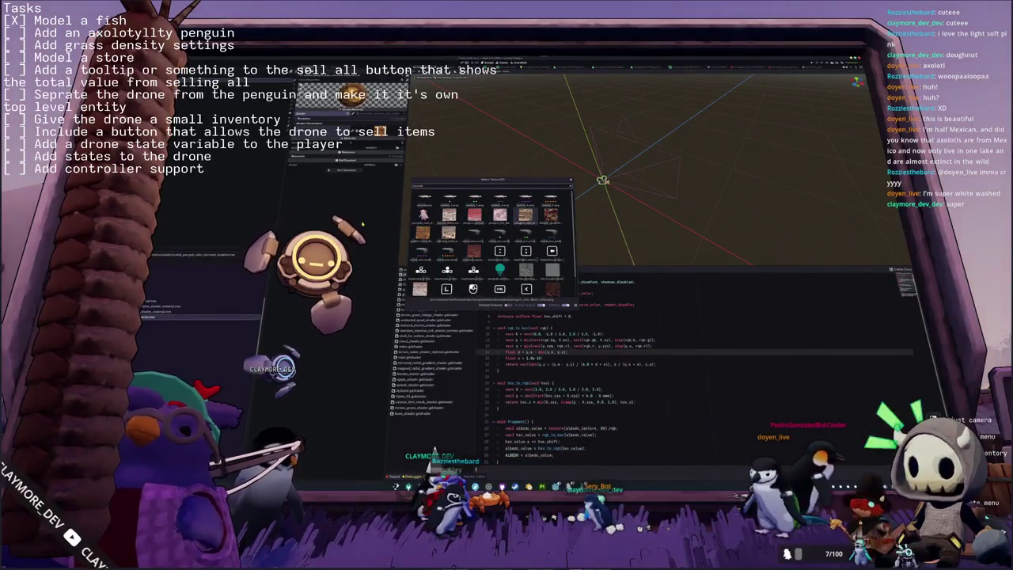
{"action": "key", "text": "Escape"}
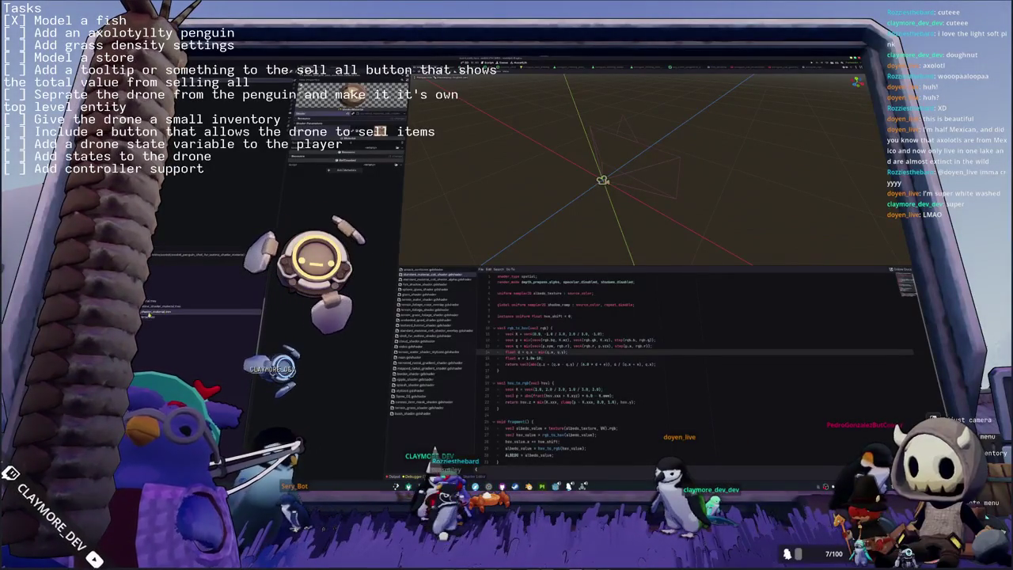
Save the scene with Ctrl+S and open the penguin model's advanced import settings.
{"action": "left_click", "coordinate": [148, 313]}
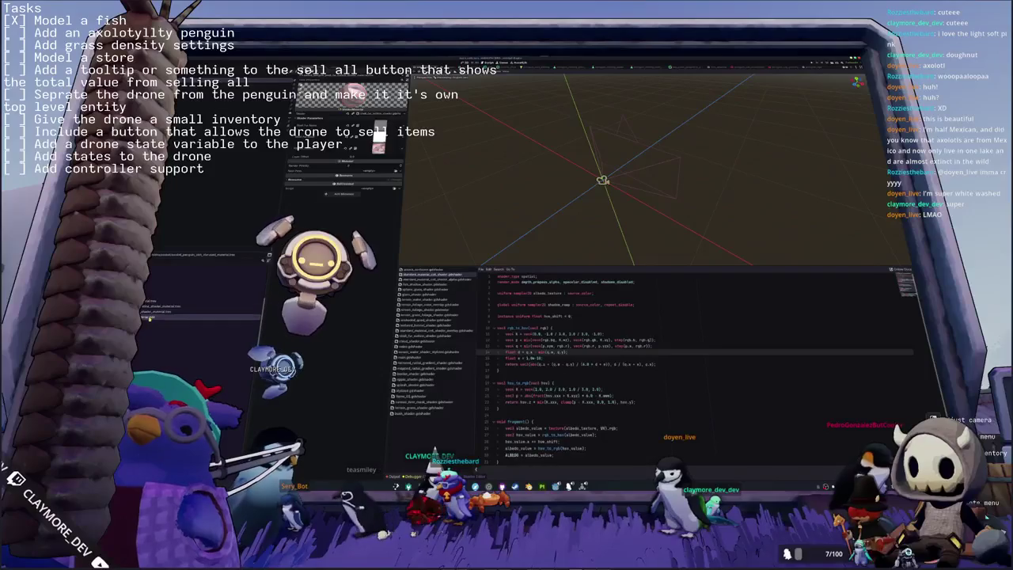
{"action": "left_click", "coordinate": [148, 318]}
{"action": "key", "text": "ctrl+s"}
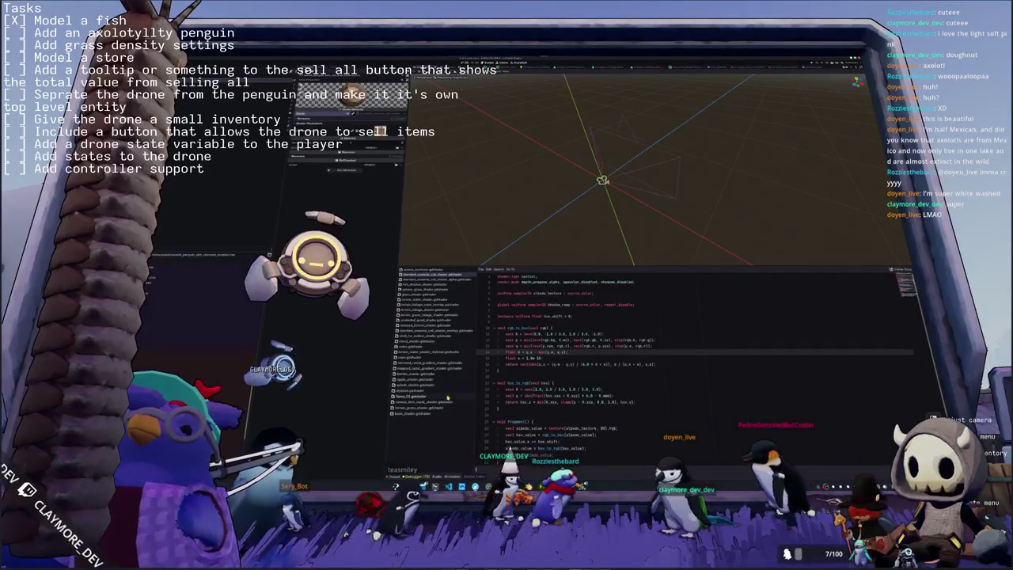
{"action": "key", "text": "alt+Tab"}
{"action": "key", "text": "alt+Tab"}
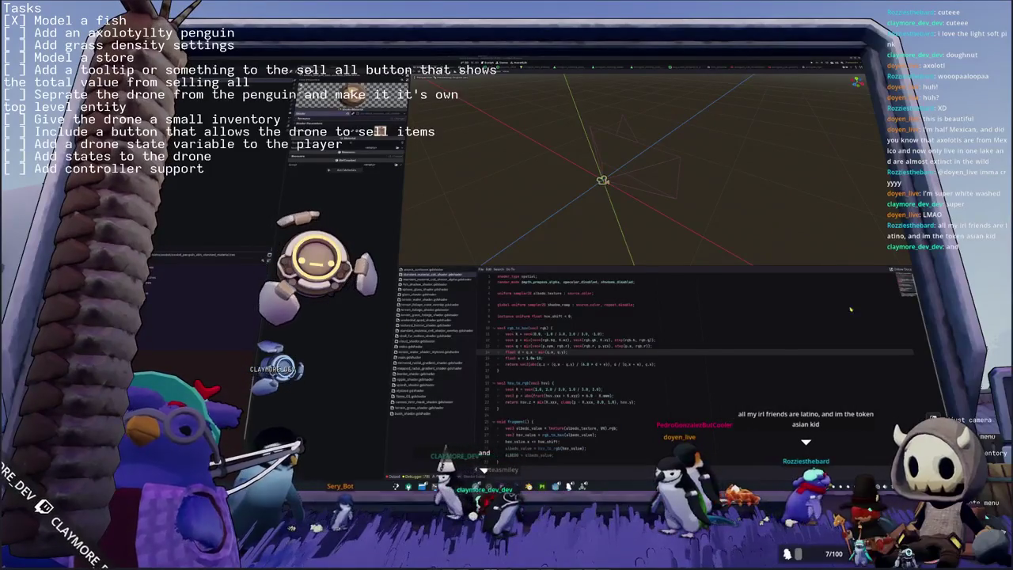
{"action": "left_click", "coordinate": [659, 382]}
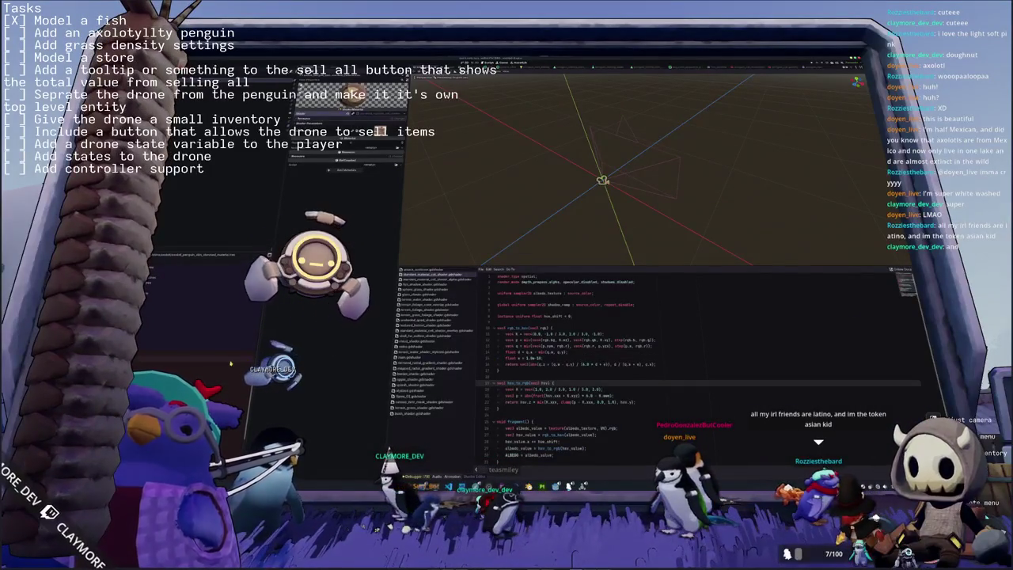
{"action": "double_click", "coordinate": [355, 315]}
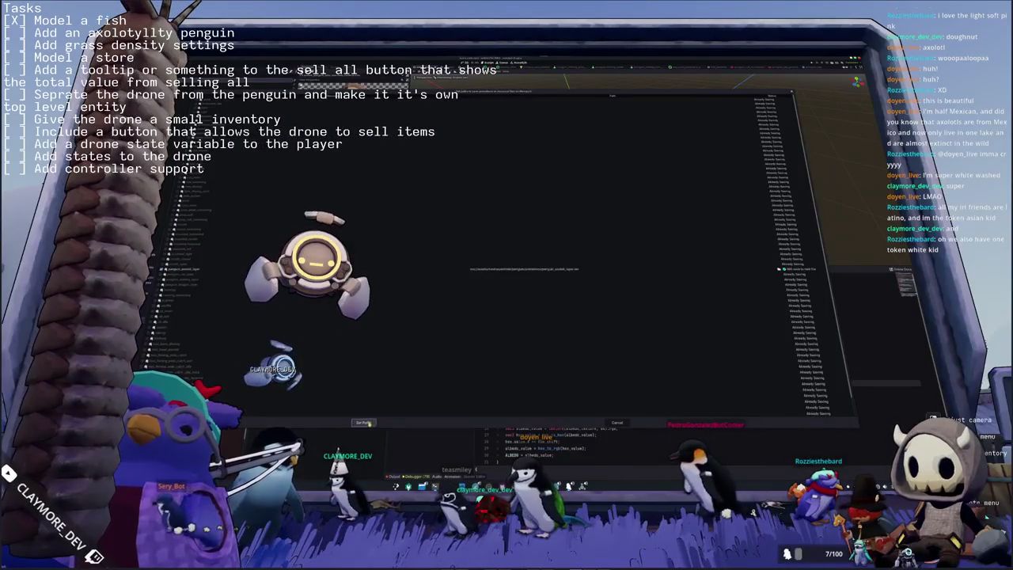
Set the import output path and reimport the penguin model.
{"action": "left_click", "coordinate": [367, 422]}
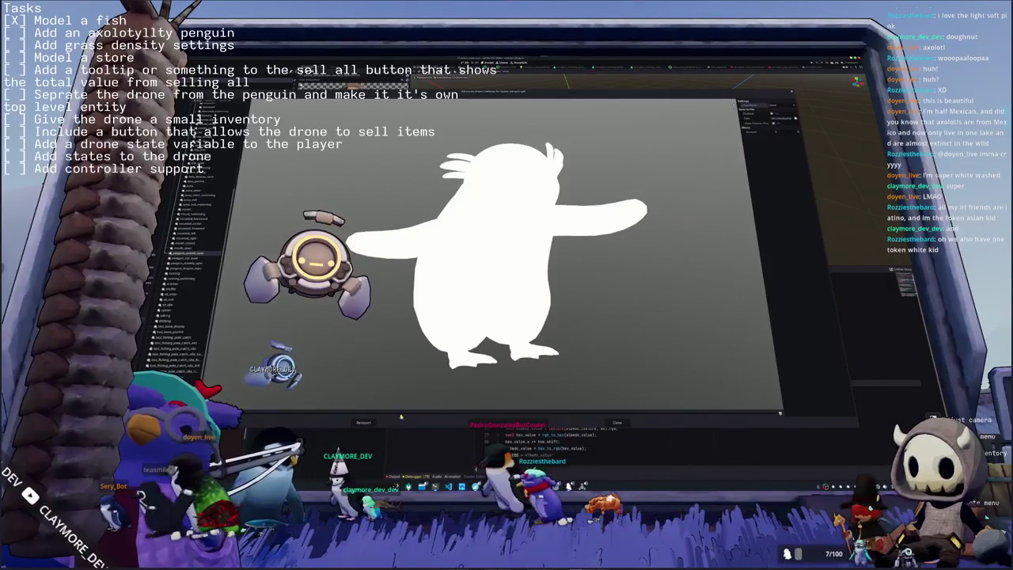
{"action": "left_click", "coordinate": [364, 422]}
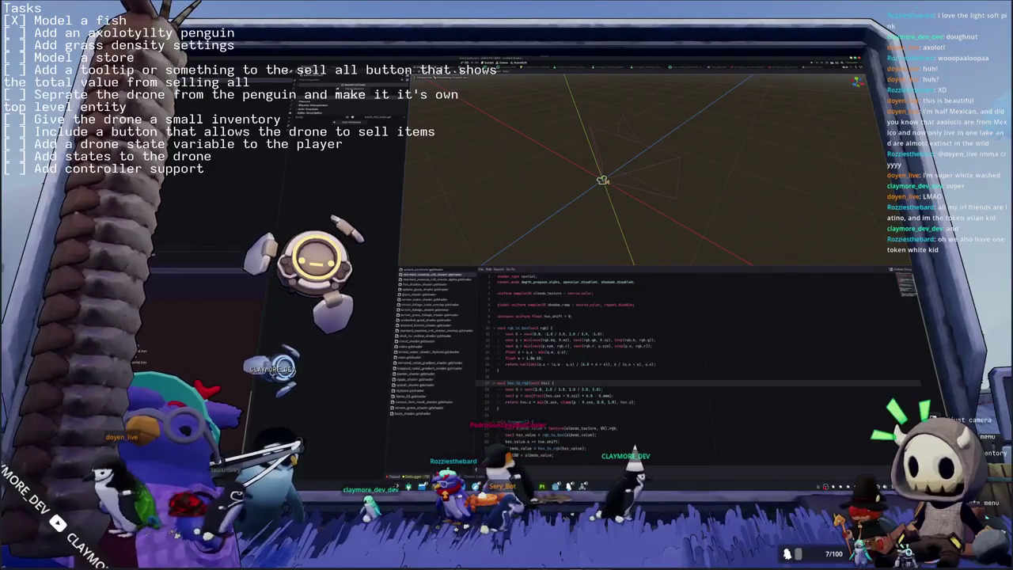
Quick-open the penguin PNG and duplicate it as 'axolotl_penguin'.
{"action": "key", "text": "shift+alt+o"}
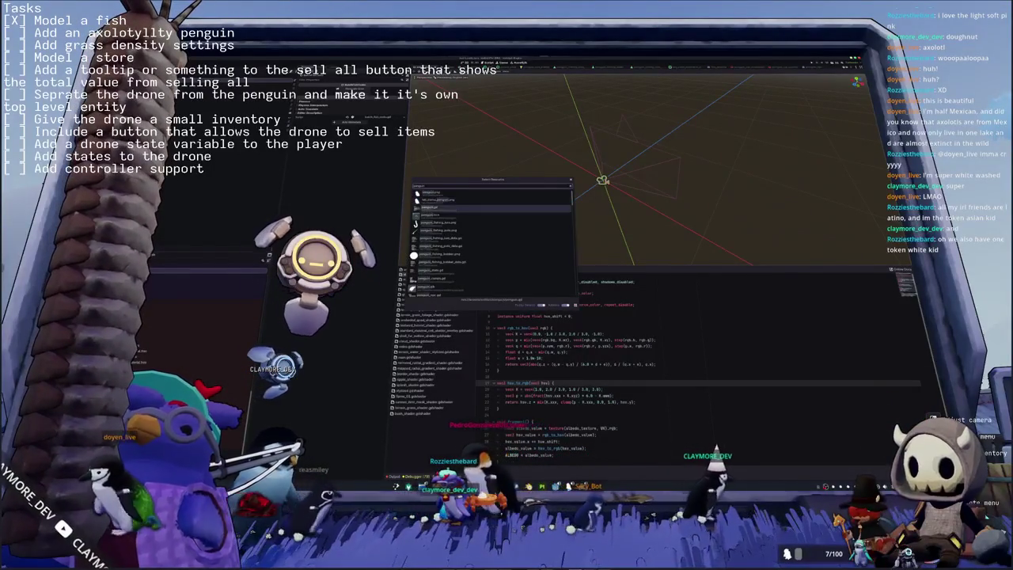
{"action": "key", "text": "Escape"}
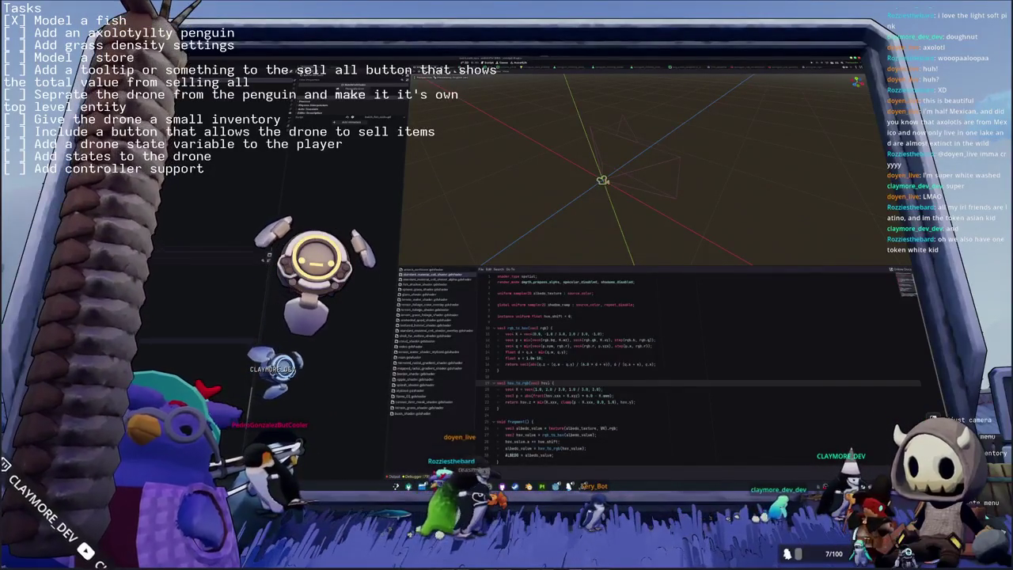
{"action": "key", "text": "ctrl+d"}
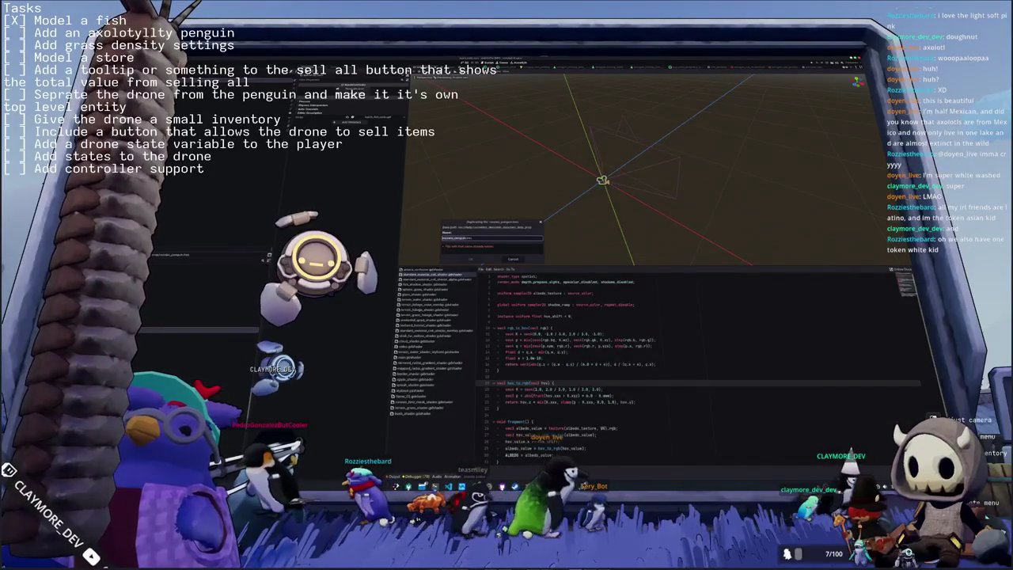
{"action": "type", "text": "axolotl_penguin"}
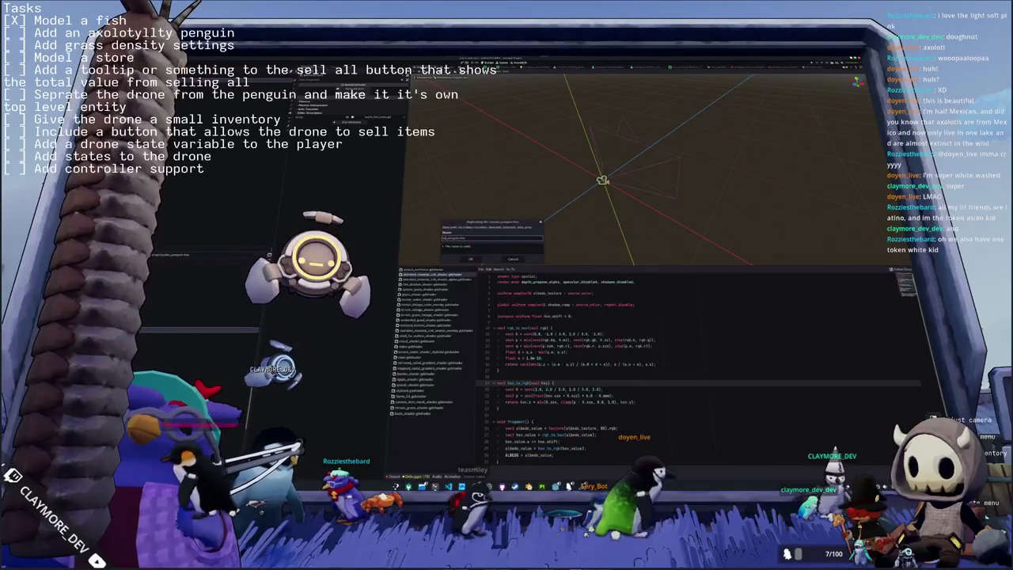
{"action": "key", "text": "Return"}
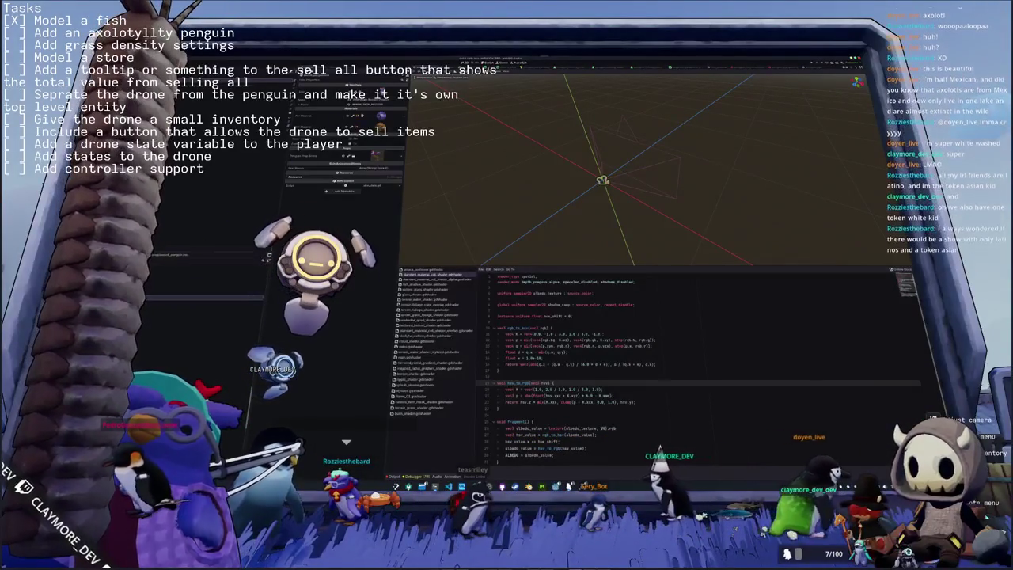
{"action": "left_click", "coordinate": [388, 115]}
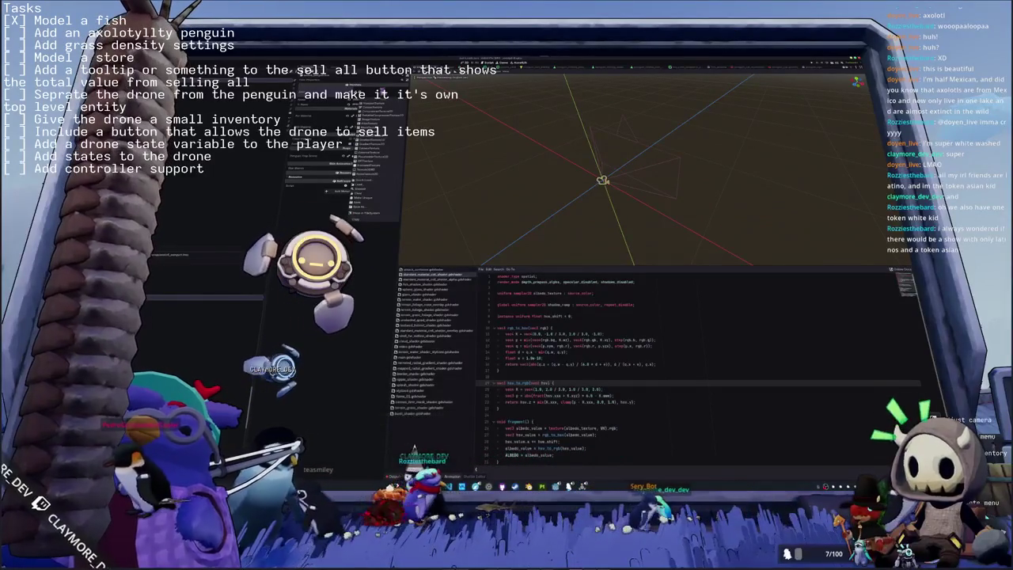
Load the chosen texture into the material's texture slot from Select Texture2D.
{"action": "left_click", "coordinate": [372, 182]}
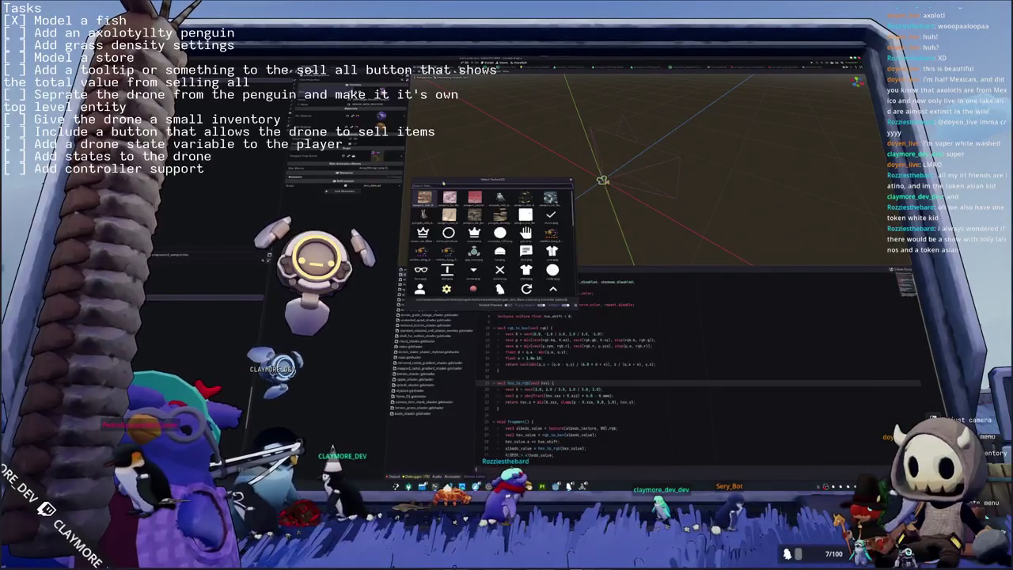
{"action": "left_click_drag", "start_coordinate": [451, 183], "coordinate": [476, 182]}
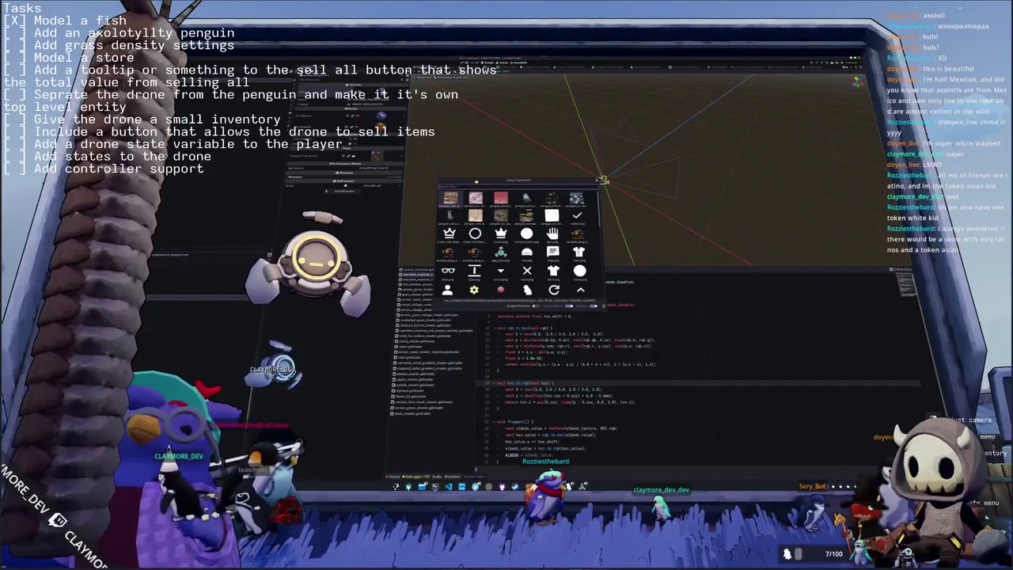
{"action": "scroll", "coordinate": [514, 242], "scroll_direction": "down", "scroll_amount": 3}
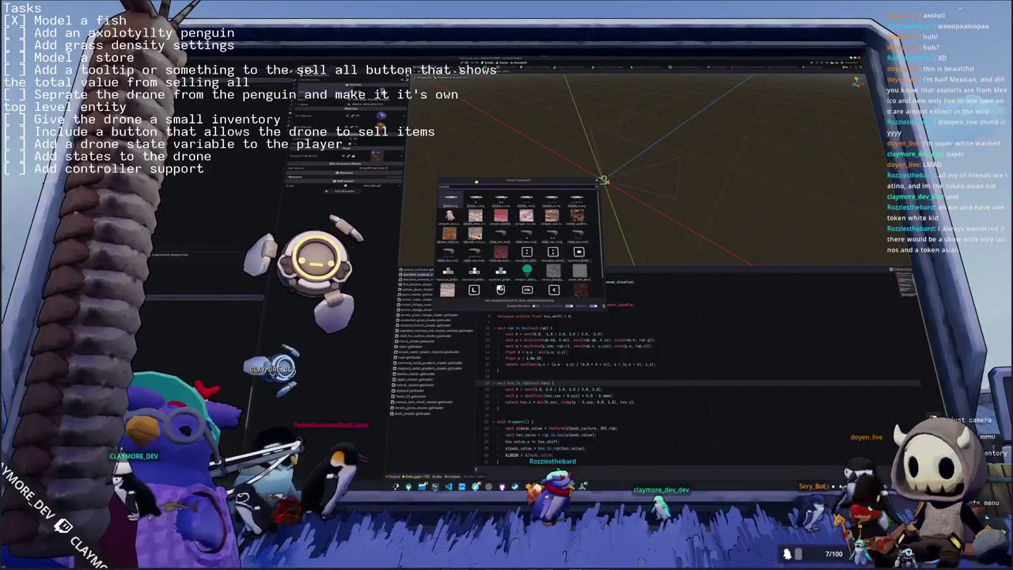
{"action": "double_click", "coordinate": [475, 233]}
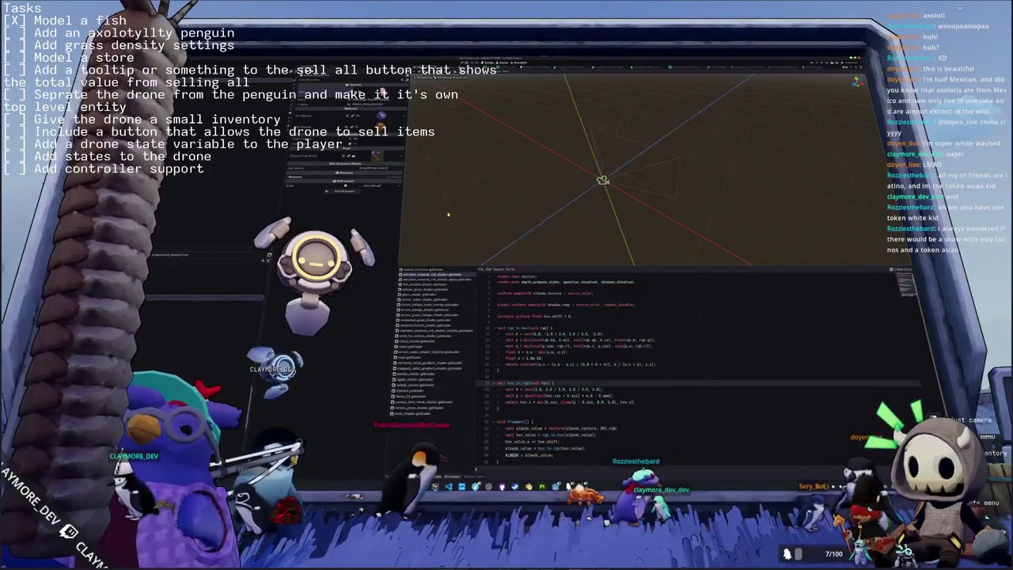
Quick-load penguin materials into two of the model's material slots, filtering by 'penguin'.
{"action": "left_click", "coordinate": [382, 116]}
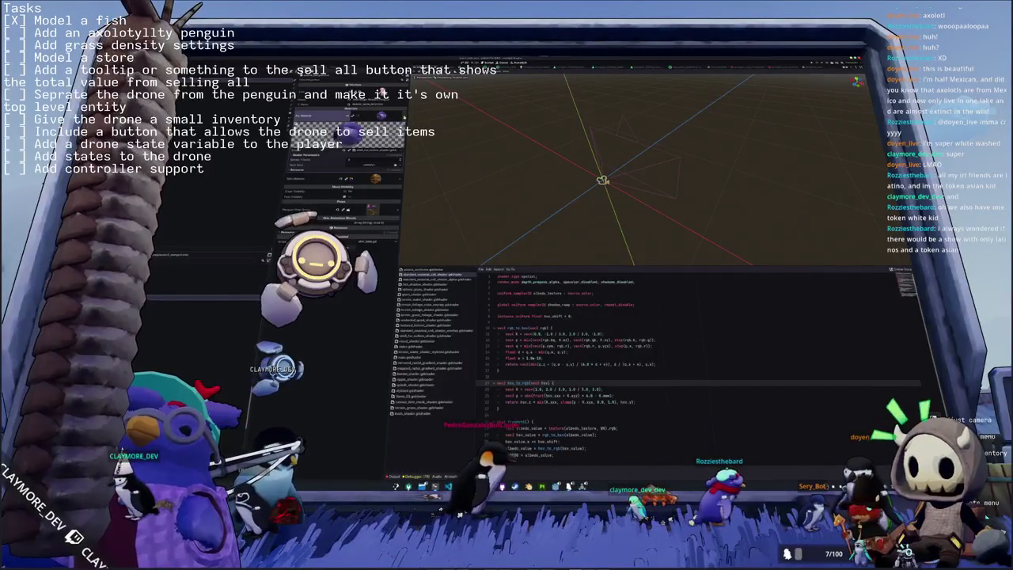
{"action": "left_click", "coordinate": [395, 116]}
{"action": "left_click", "coordinate": [377, 172]}
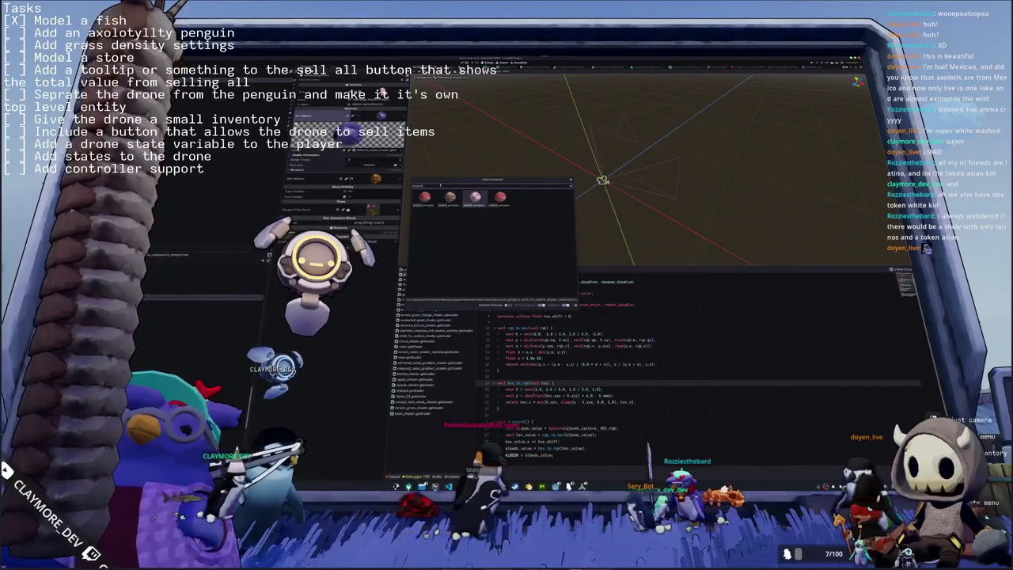
{"action": "double_click", "coordinate": [475, 196]}
{"action": "left_click", "coordinate": [388, 227]}
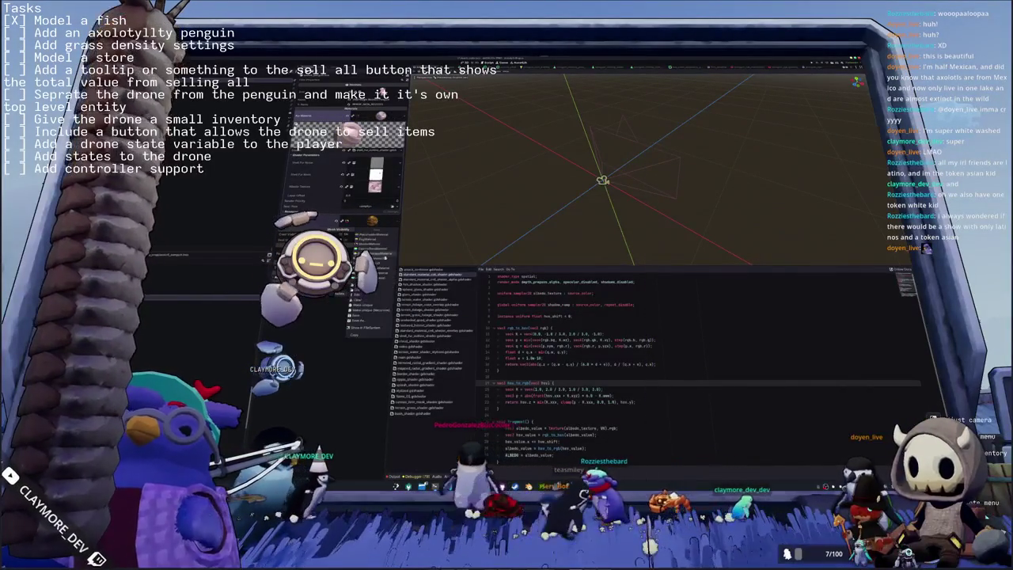
{"action": "left_click", "coordinate": [371, 285]}
{"action": "type", "text": "penguin"}
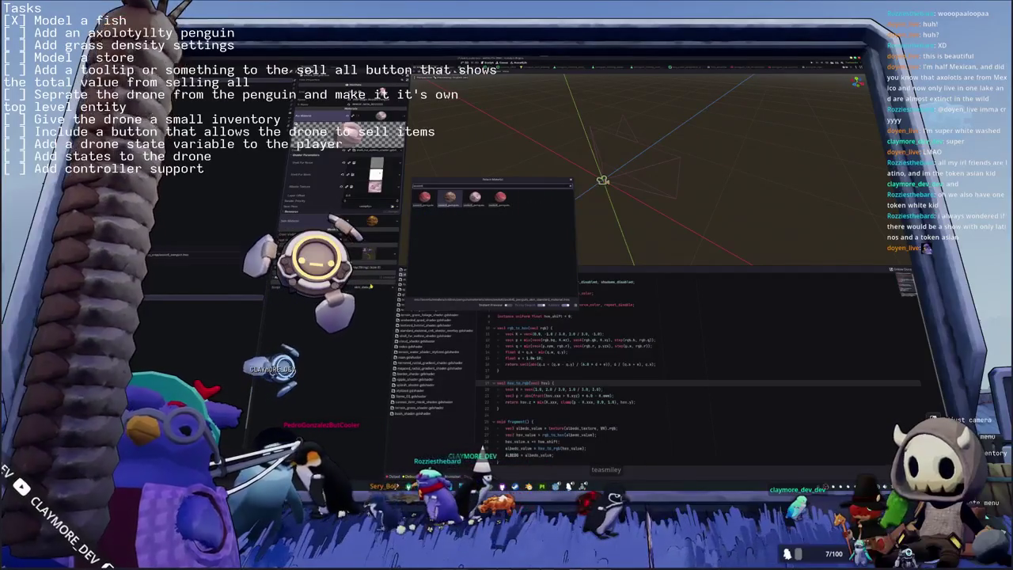
{"action": "key", "text": "Return"}
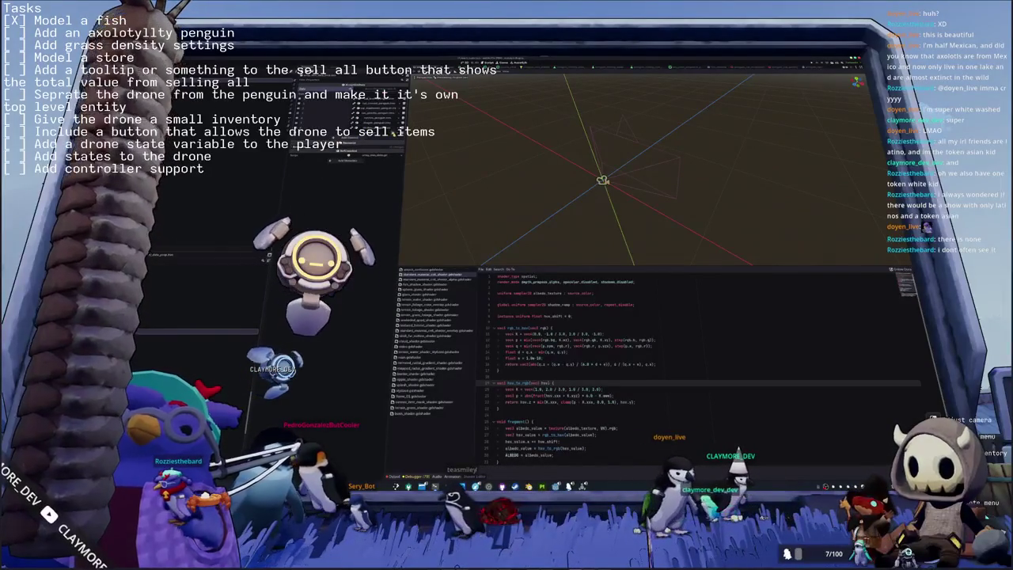
Quick-load the axolotl penguin mesh into the Mesh field by filtering for 'axo'.
{"action": "left_click", "coordinate": [378, 187]}
{"action": "type", "text": "axo"}
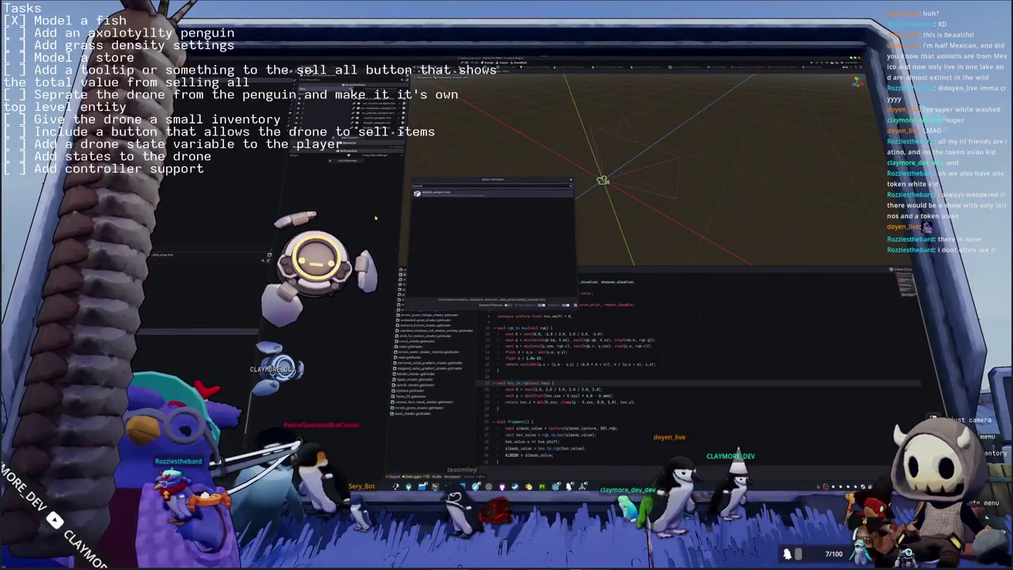
{"action": "key", "text": "Return"}
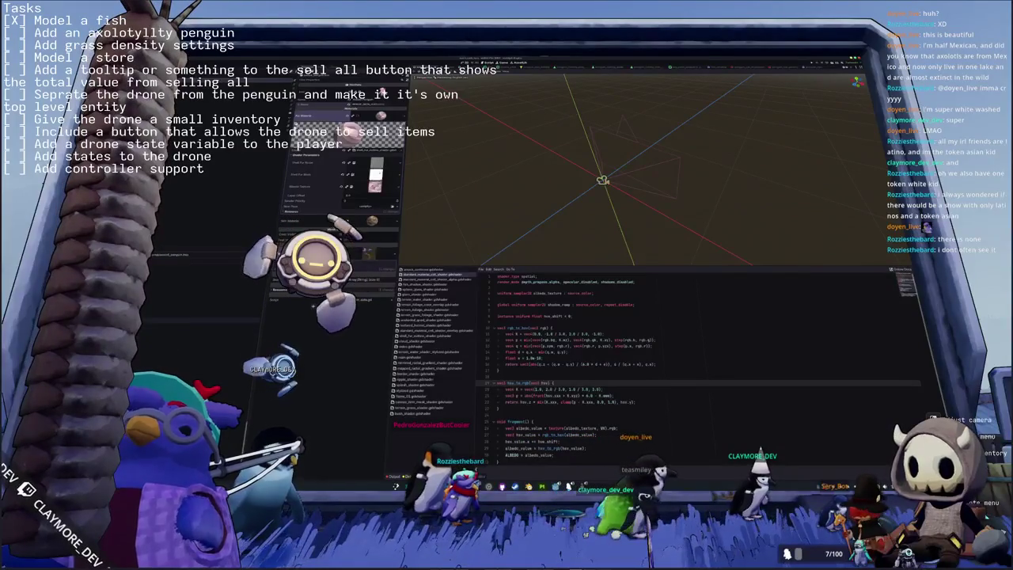
Duplicate the penguin file with '2' appended, duplicate its folder, and delete the rigged model.
{"action": "key", "text": "ctrl+d"}
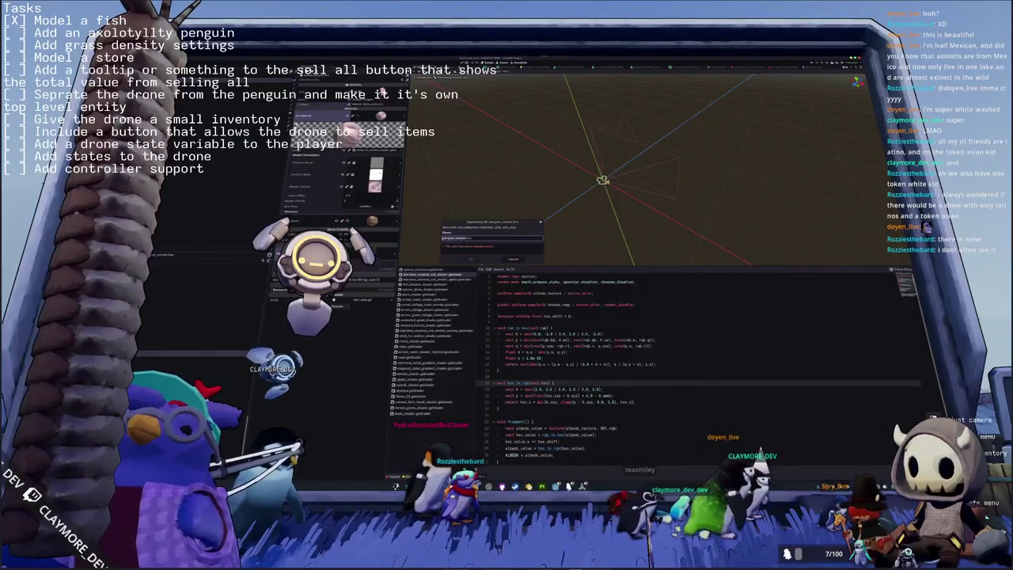
{"action": "type", "text": "2"}
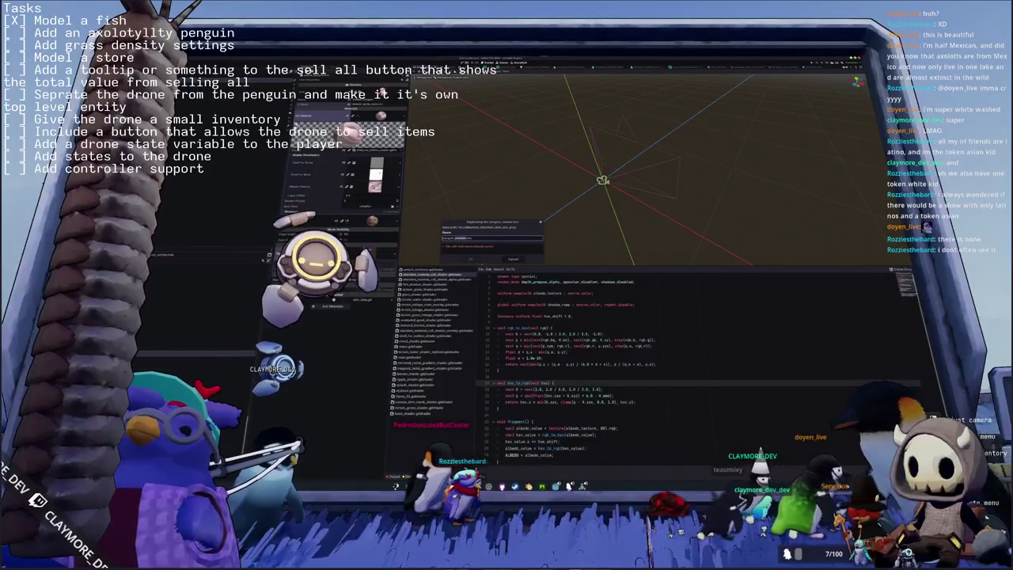
{"action": "key", "text": "Return"}
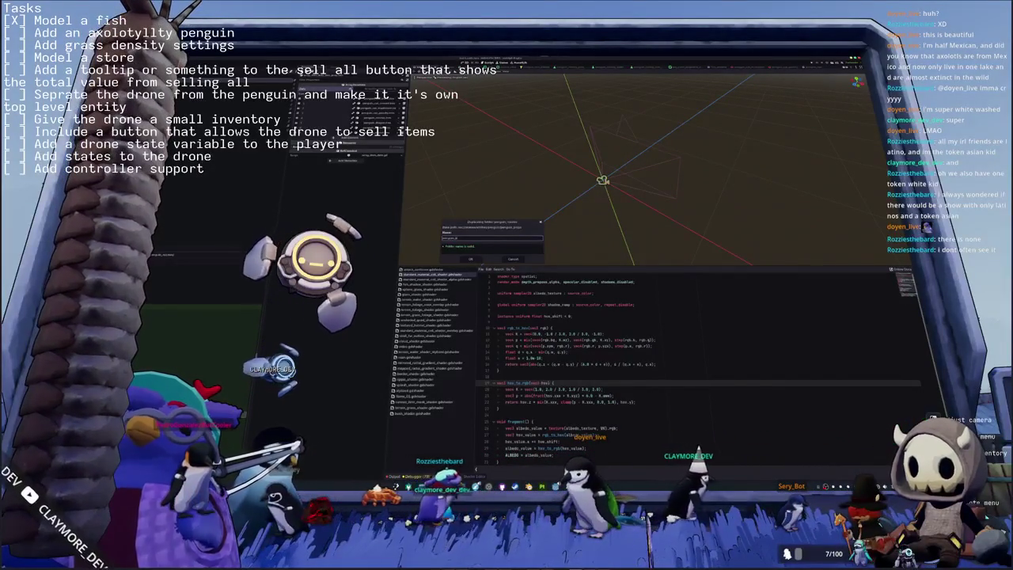
{"action": "key", "text": "Return"}
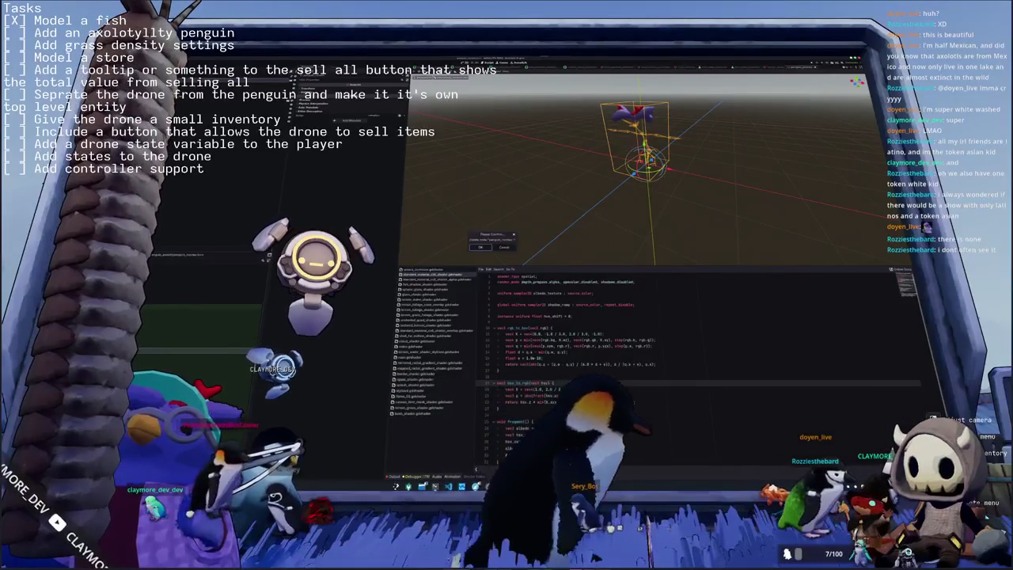
{"action": "key", "text": "Delete"}
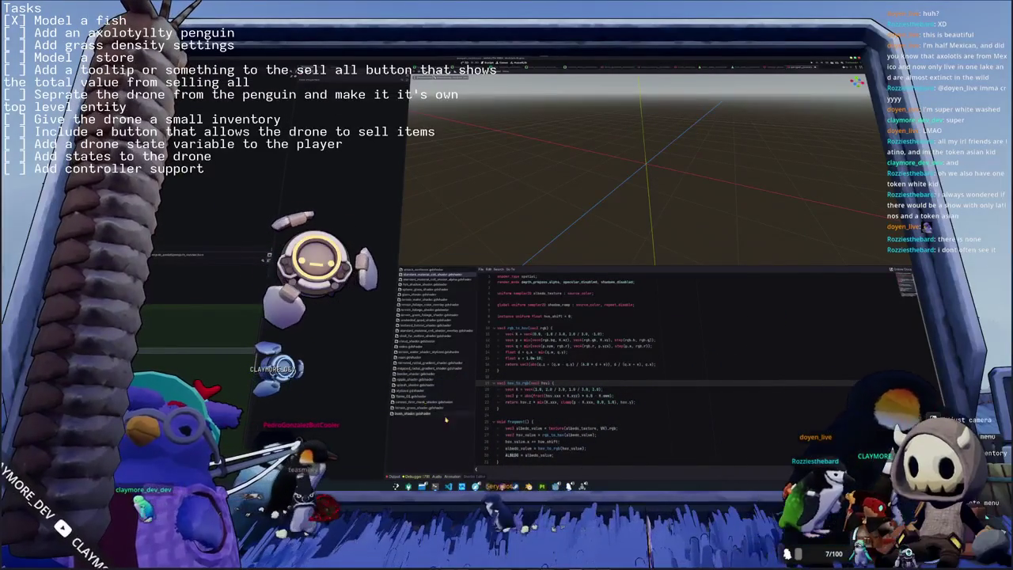
Select the penguin model and its child parts in Blender's Outliner for glTF 2.0 export.
{"action": "key", "text": "alt+Tab"}
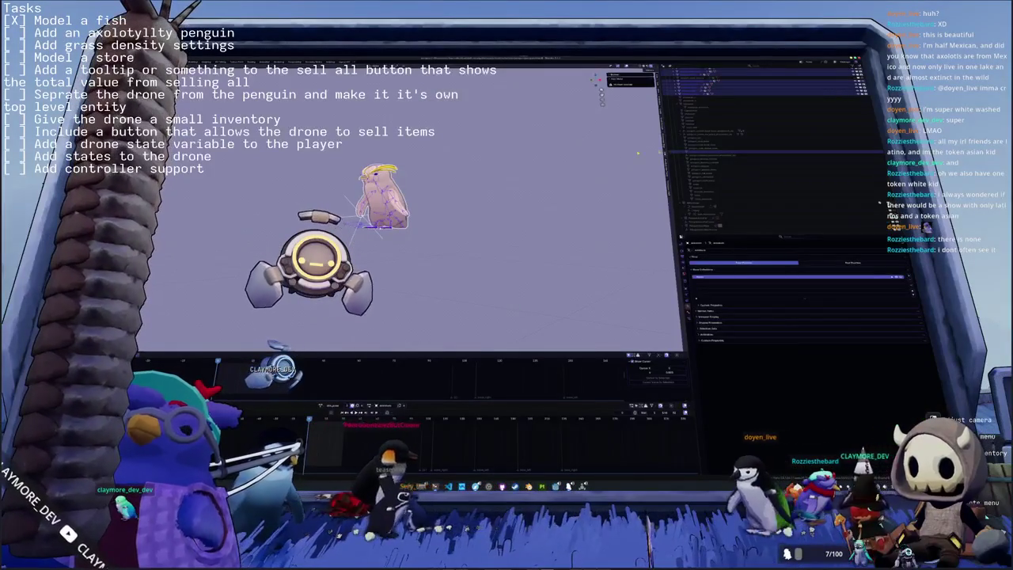
{"action": "left_click", "coordinate": [712, 125]}
{"action": "scroll", "coordinate": [731, 151], "scroll_direction": "down", "scroll_amount": 5}
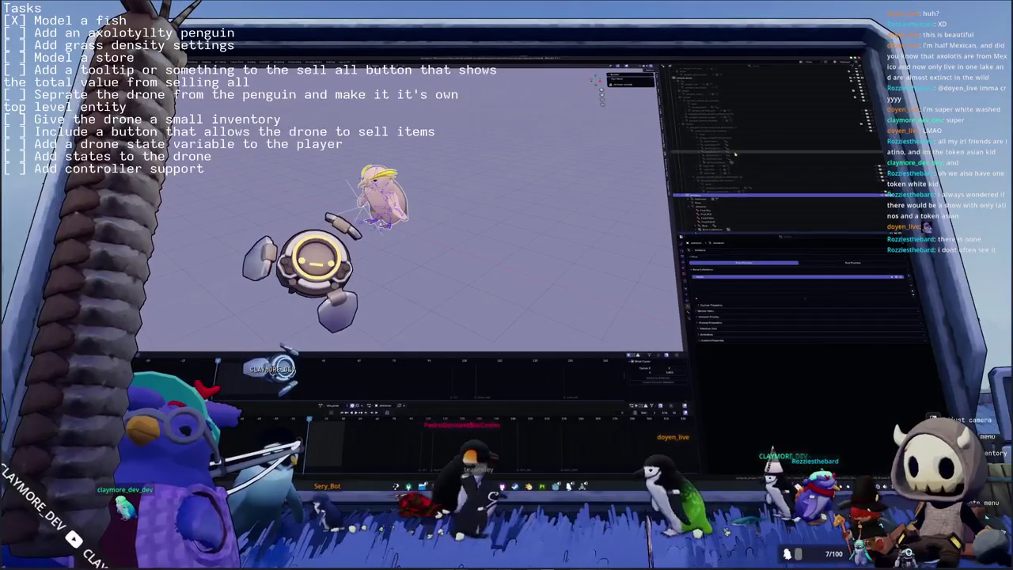
{"action": "left_click", "coordinate": [712, 124]}
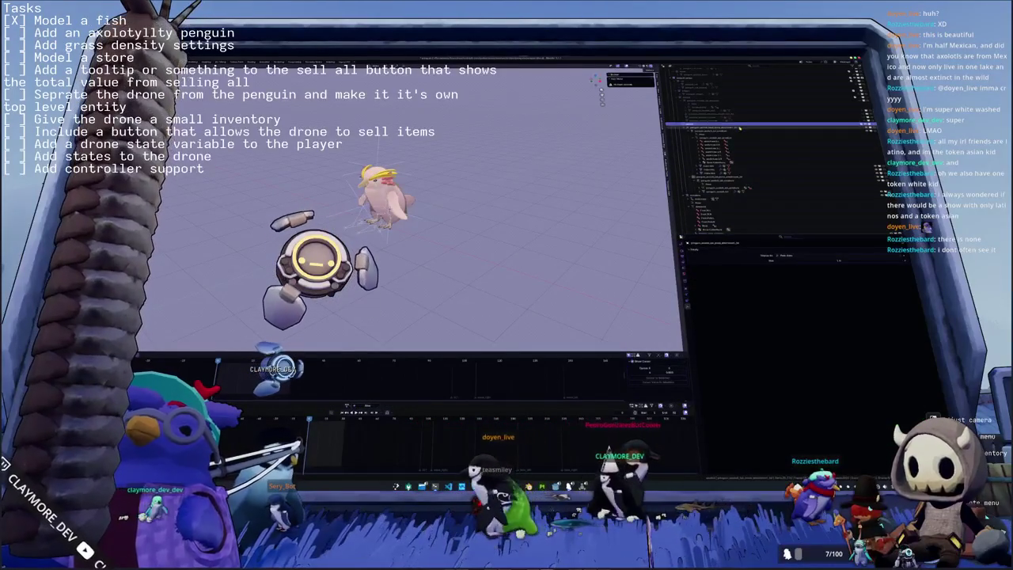
{"action": "left_click", "coordinate": [734, 126]}
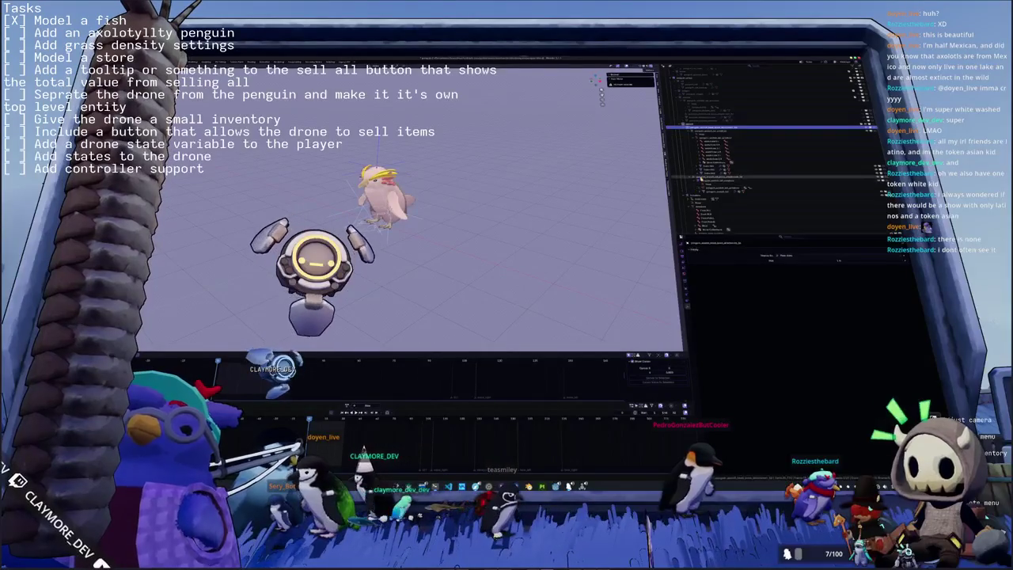
{"action": "left_click", "coordinate": [705, 182]}
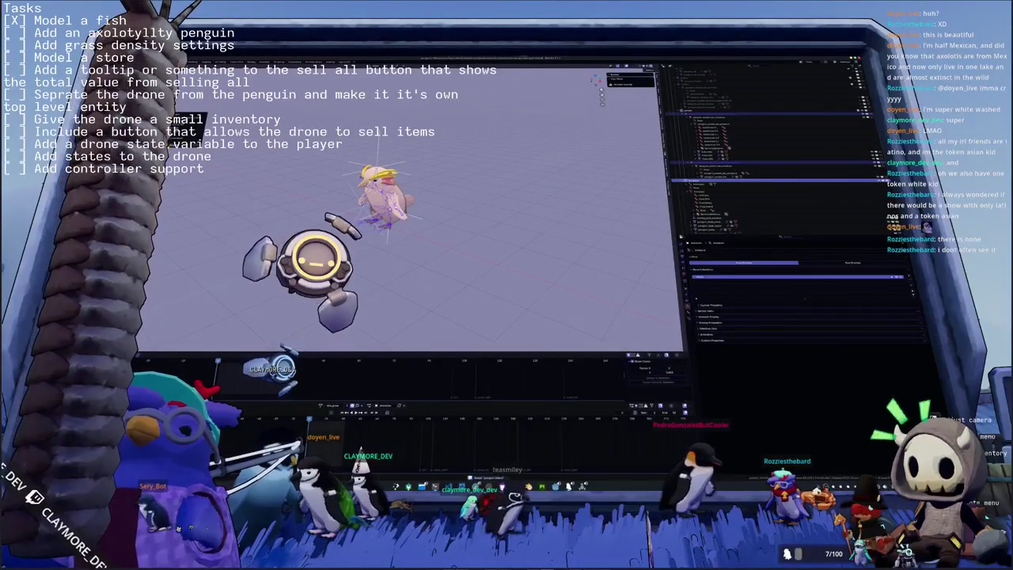
{"action": "left_click", "coordinate": [625, 80]}
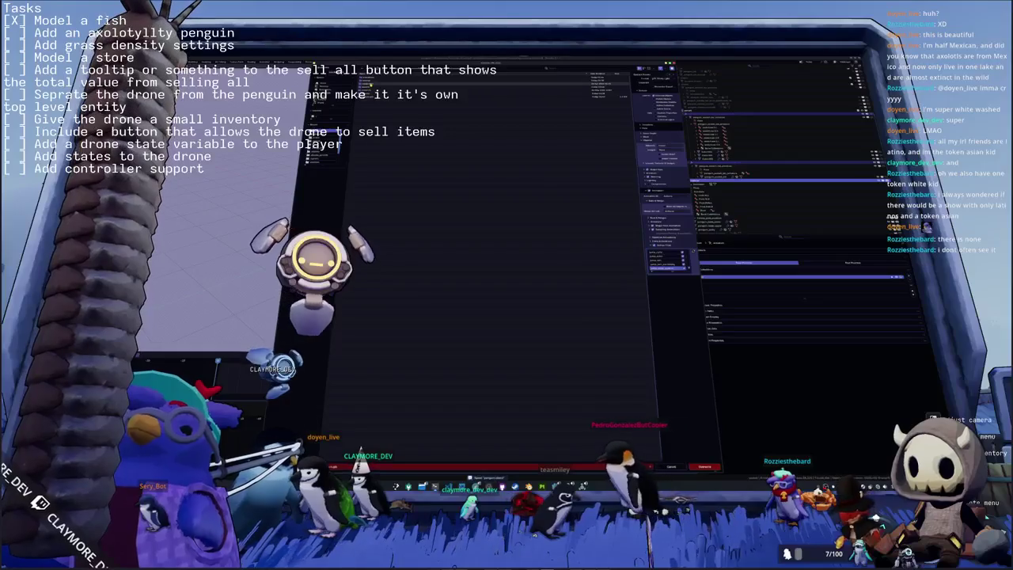
Export the penguin to a renamed glTF 2.0 file, then deselect everything in Blender.
{"action": "type", "text": "s"}
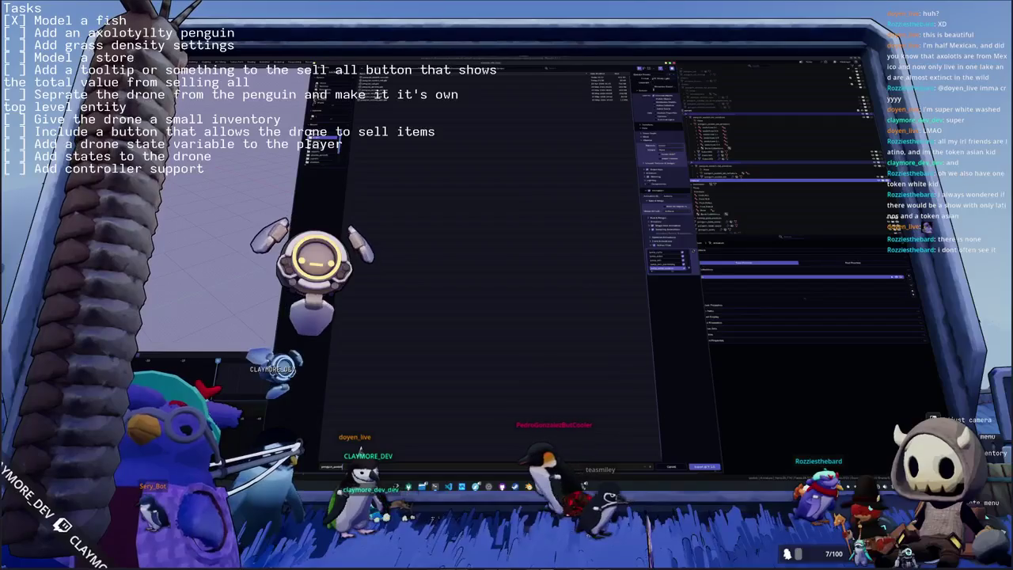
{"action": "left_click", "coordinate": [671, 269]}
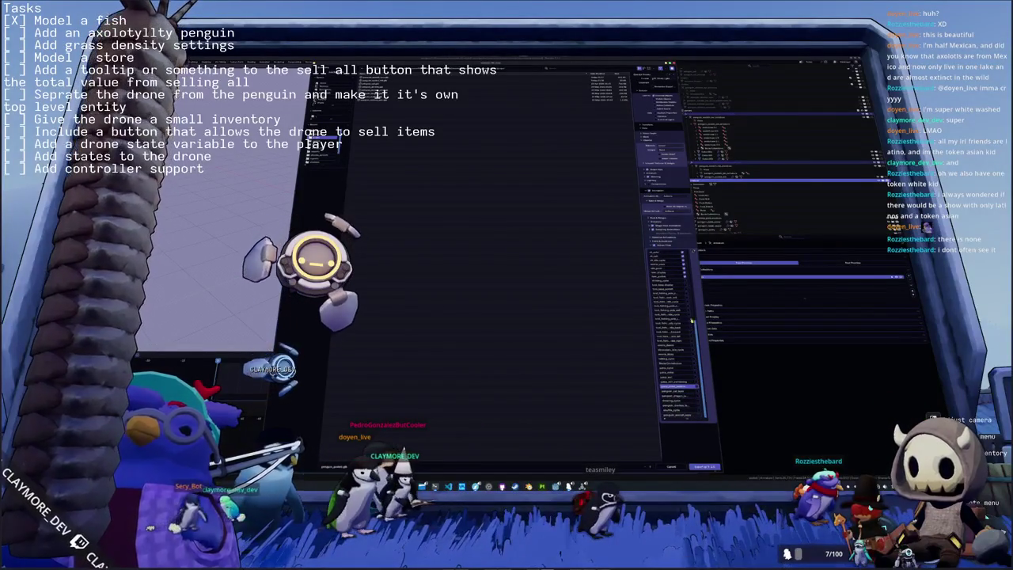
{"action": "scroll", "coordinate": [677, 333], "scroll_direction": "down", "scroll_amount": 5}
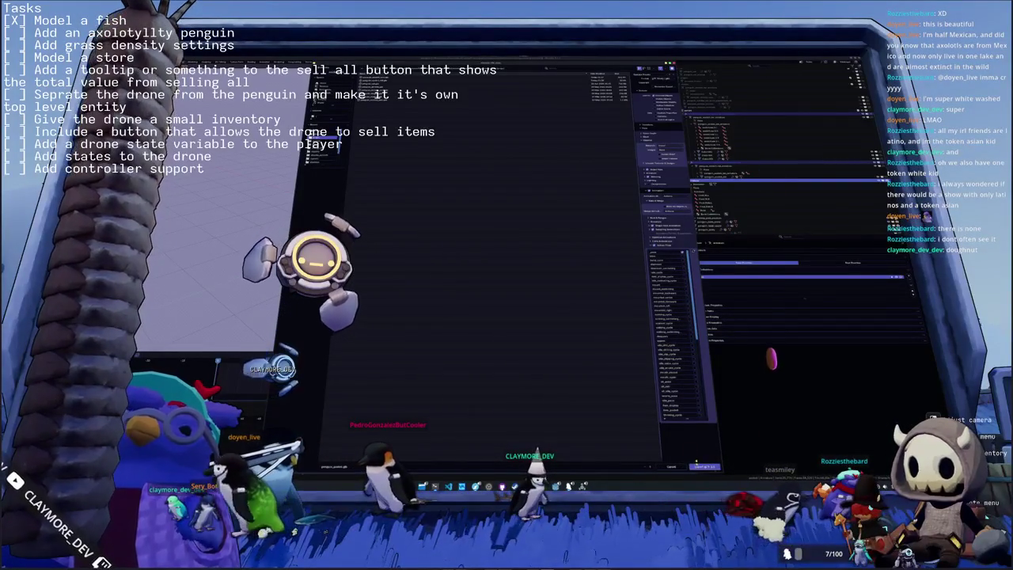
{"action": "left_click", "coordinate": [700, 468]}
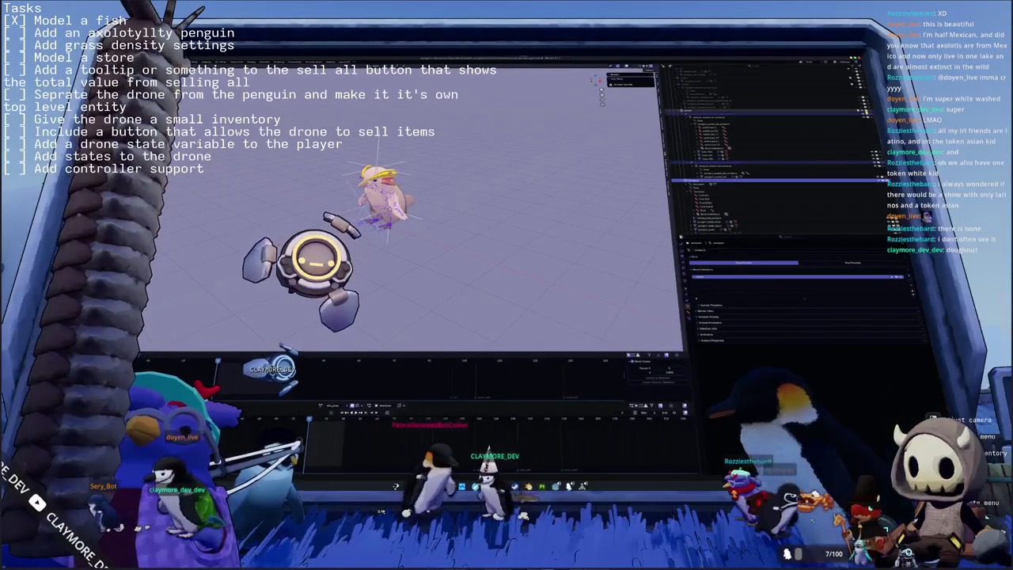
{"action": "key", "text": "alt+a"}
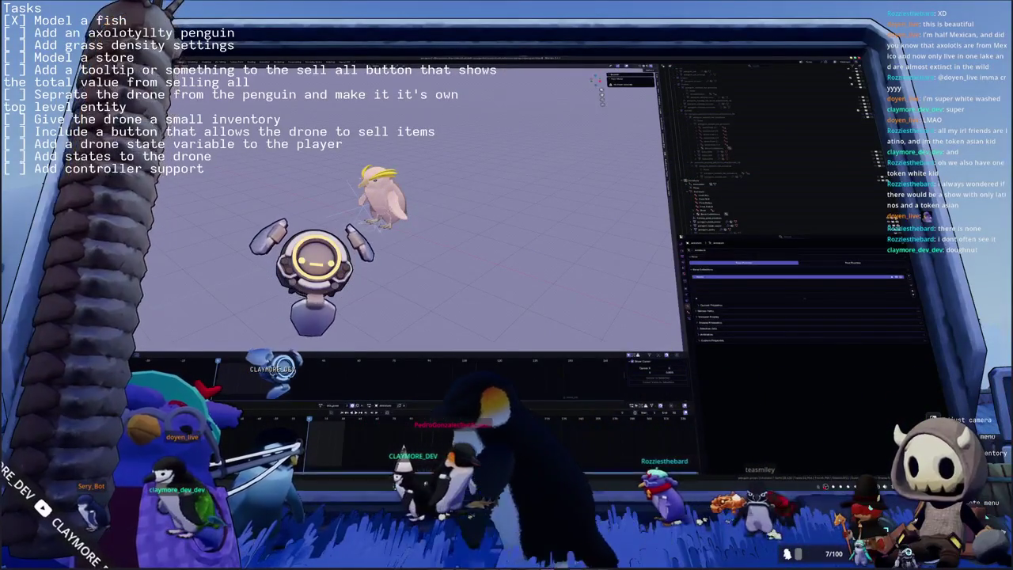
{"action": "key", "text": "alt+Tab"}
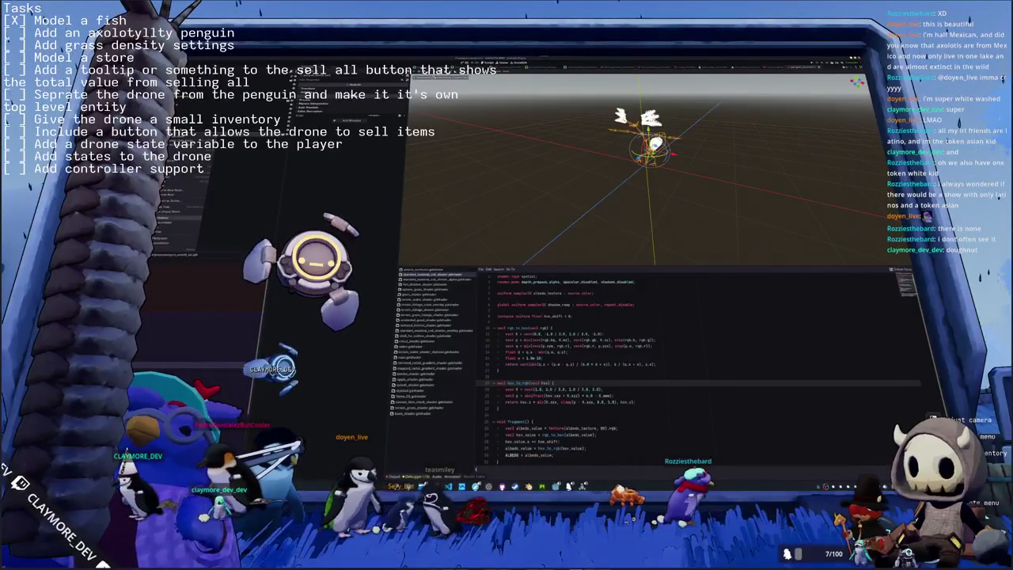
Assign the red material to one of the model's surfaces.
{"action": "left_click", "coordinate": [269, 255]}
{"action": "left_click", "coordinate": [381, 93]}
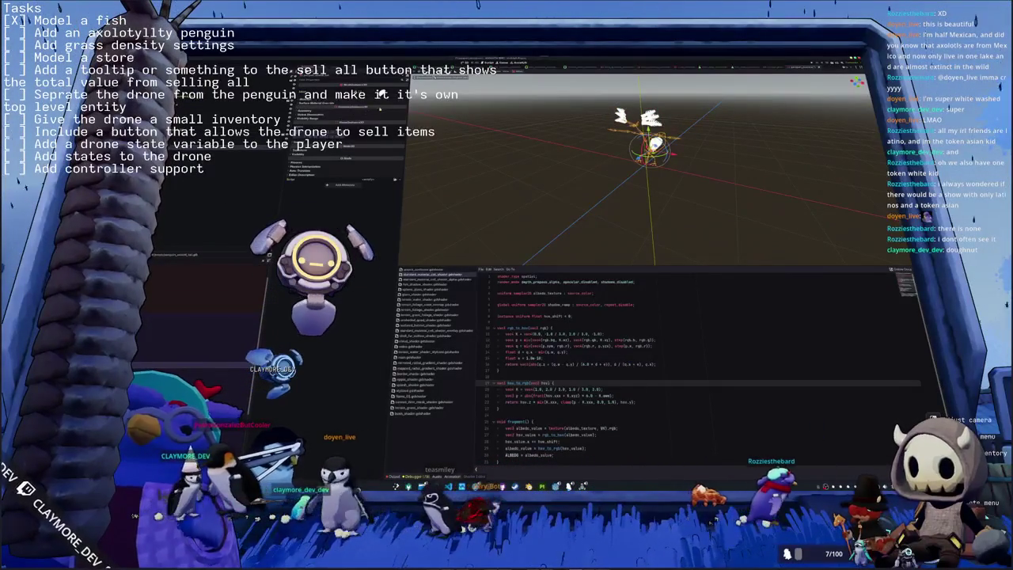
{"action": "left_click", "coordinate": [381, 93]}
{"action": "left_click", "coordinate": [381, 93]}
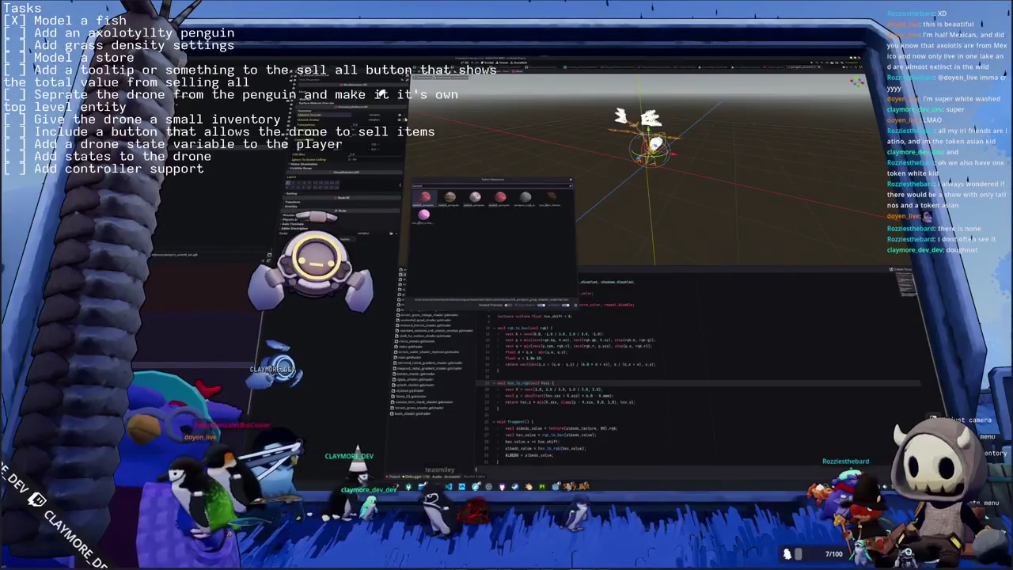
{"action": "key", "text": "Return"}
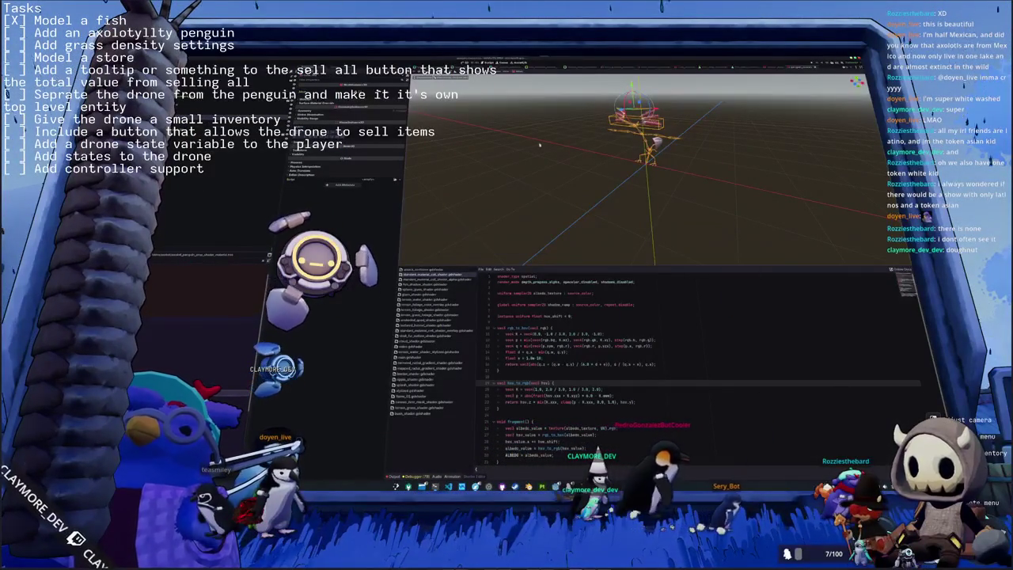
Orbit around the drone rig and preview the fish's shader material in the Inspector.
{"action": "middle_click_drag", "start_coordinate": [570, 158], "coordinate": [496, 155]}
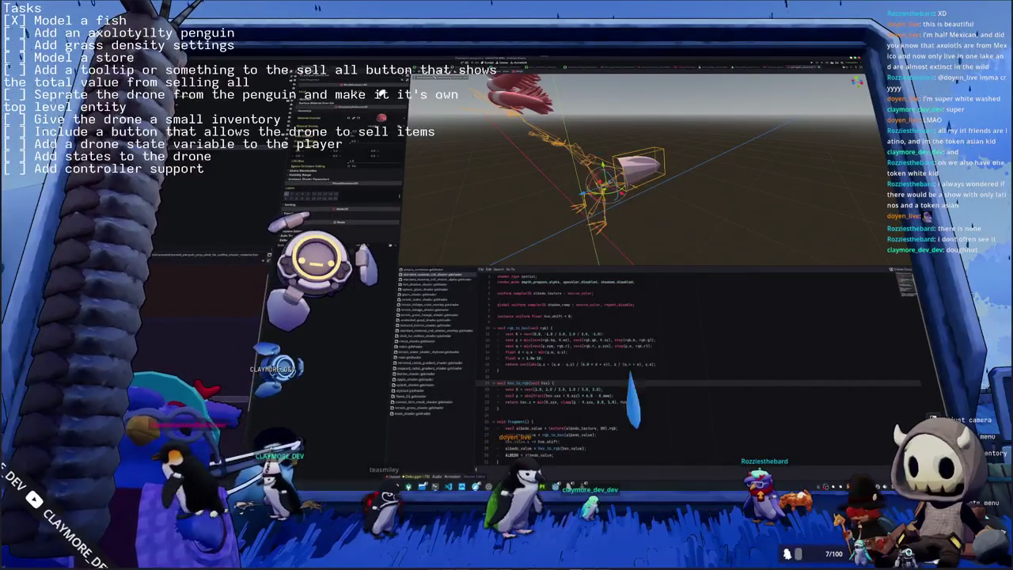
{"action": "left_click", "coordinate": [382, 119]}
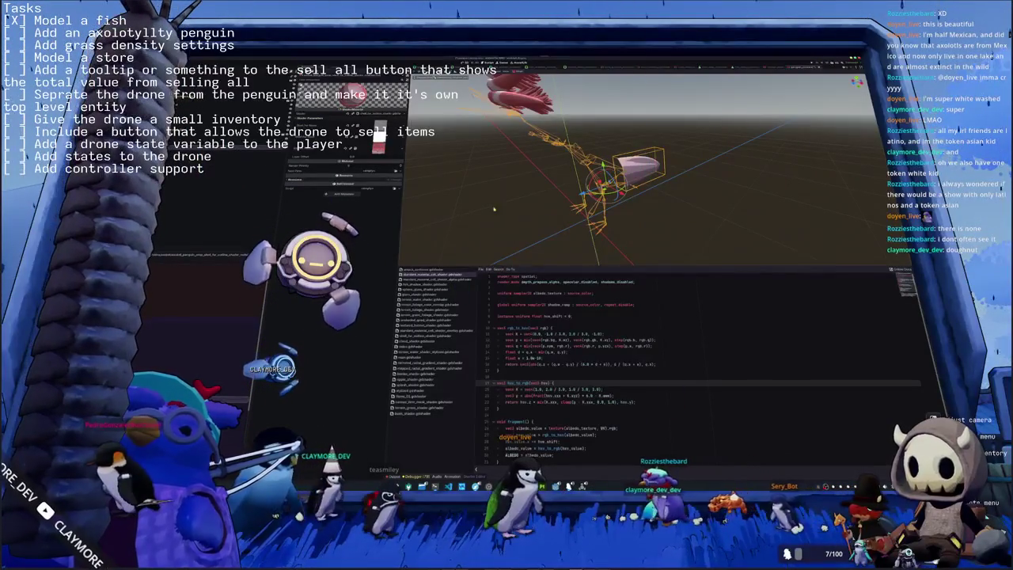
{"action": "scroll", "coordinate": [427, 210], "scroll_direction": "down", "scroll_amount": 5}
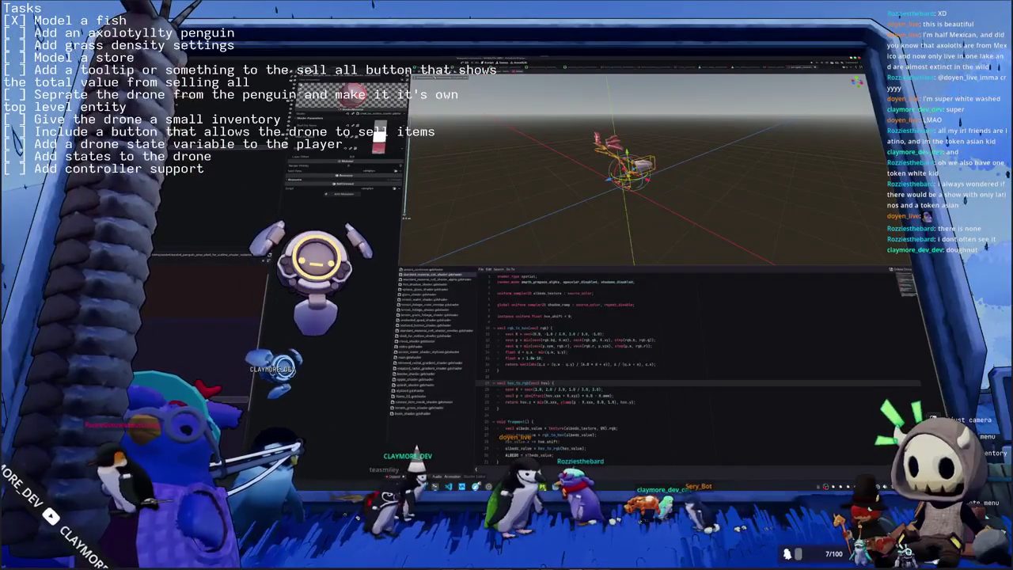
{"action": "key", "text": "alt+Tab"}
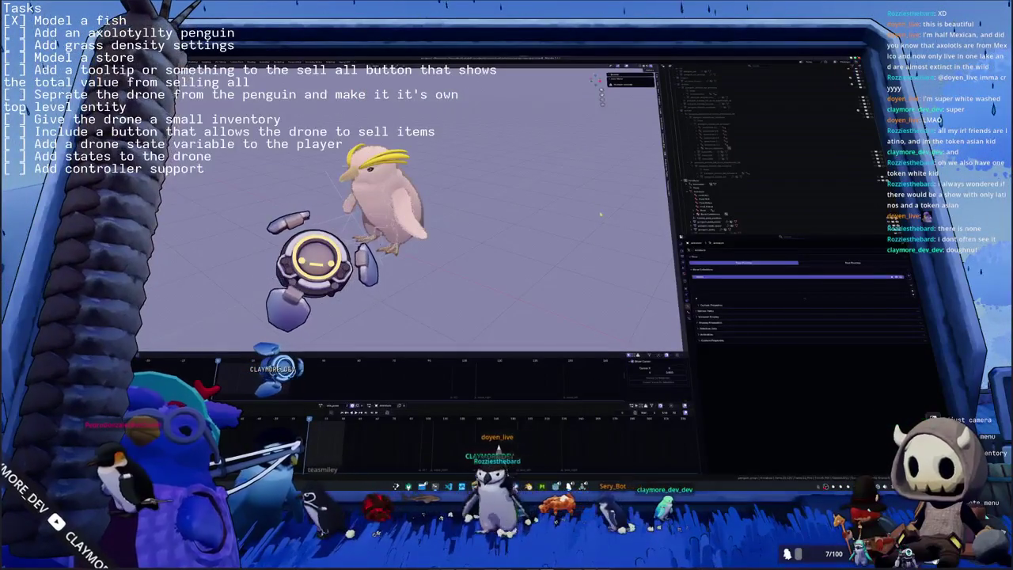
Add a new entry with a chosen option in the lower rig object's Properties panel.
{"action": "left_click", "coordinate": [712, 176]}
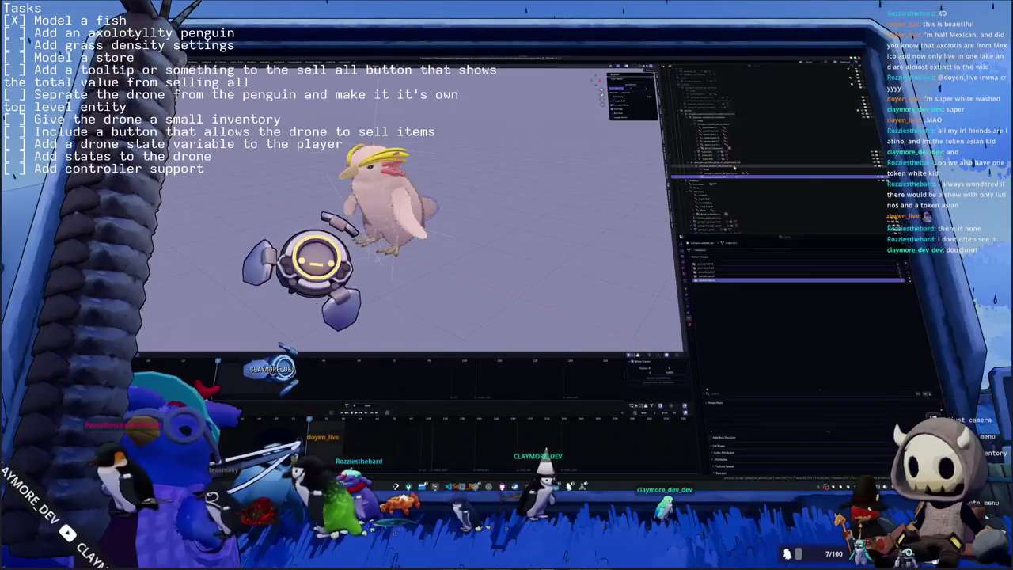
{"action": "left_click", "coordinate": [713, 164]}
{"action": "left_click", "coordinate": [720, 176]}
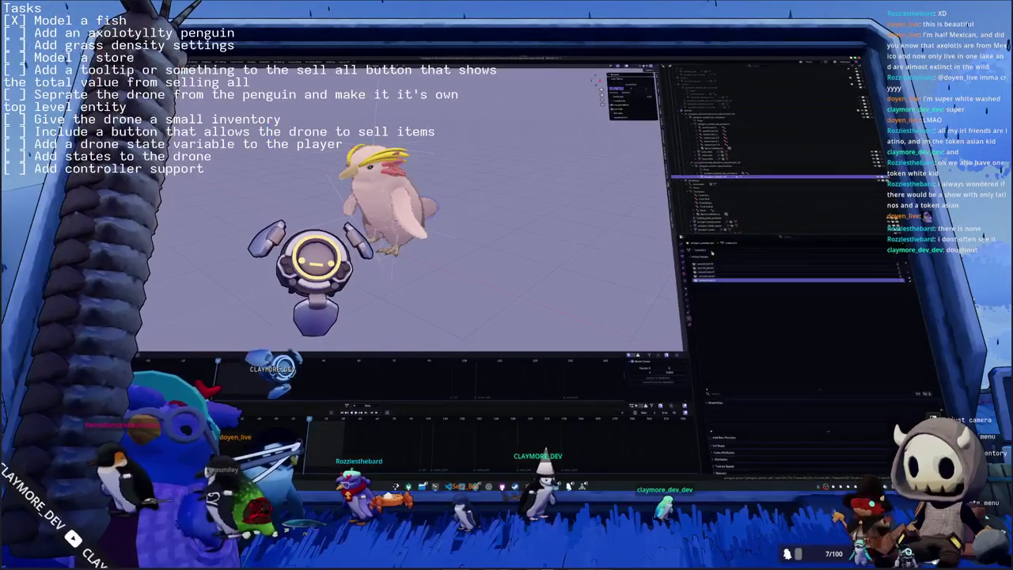
{"action": "left_click", "coordinate": [689, 297]}
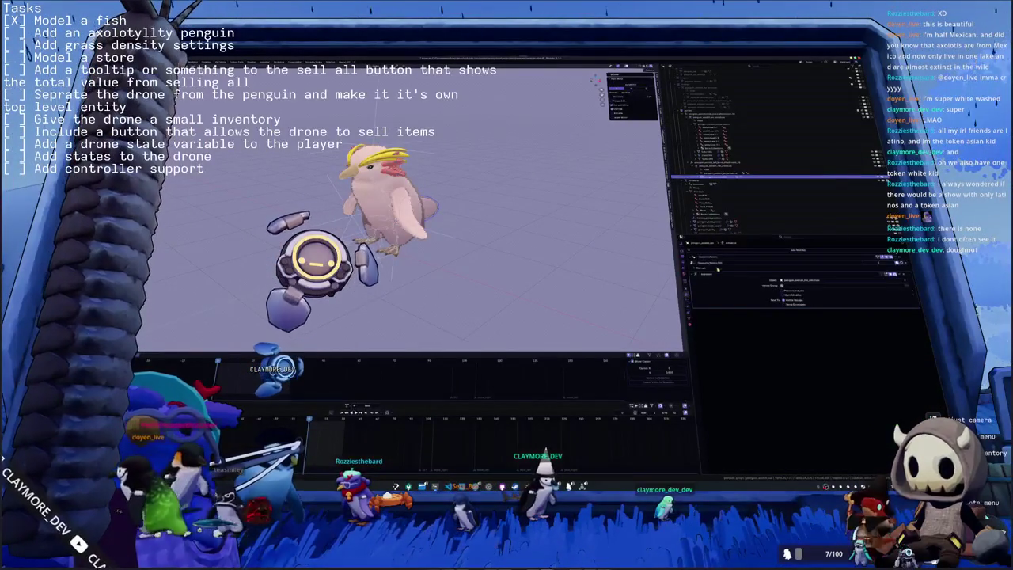
{"action": "left_click", "coordinate": [838, 252]}
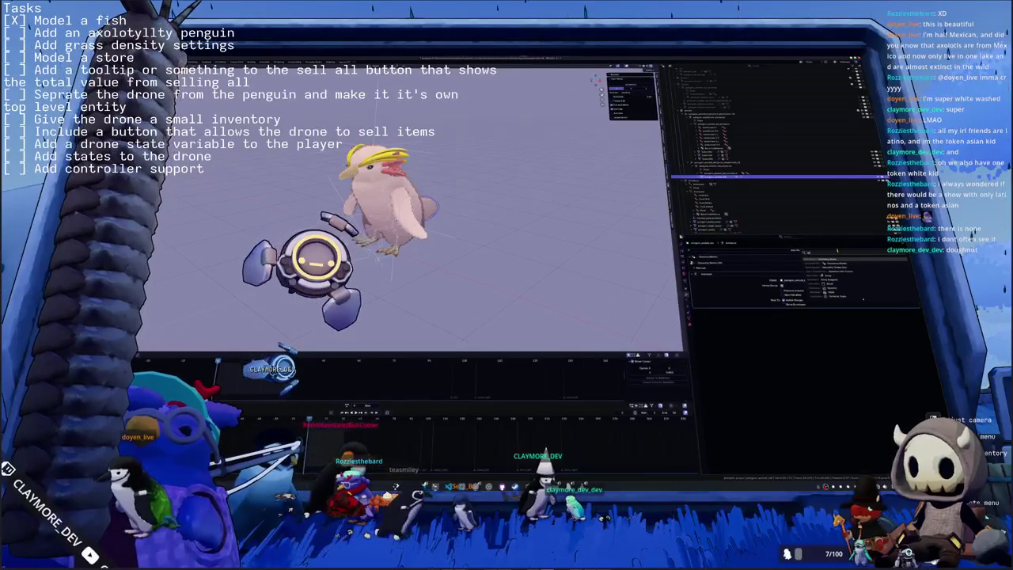
{"action": "left_click", "coordinate": [834, 260]}
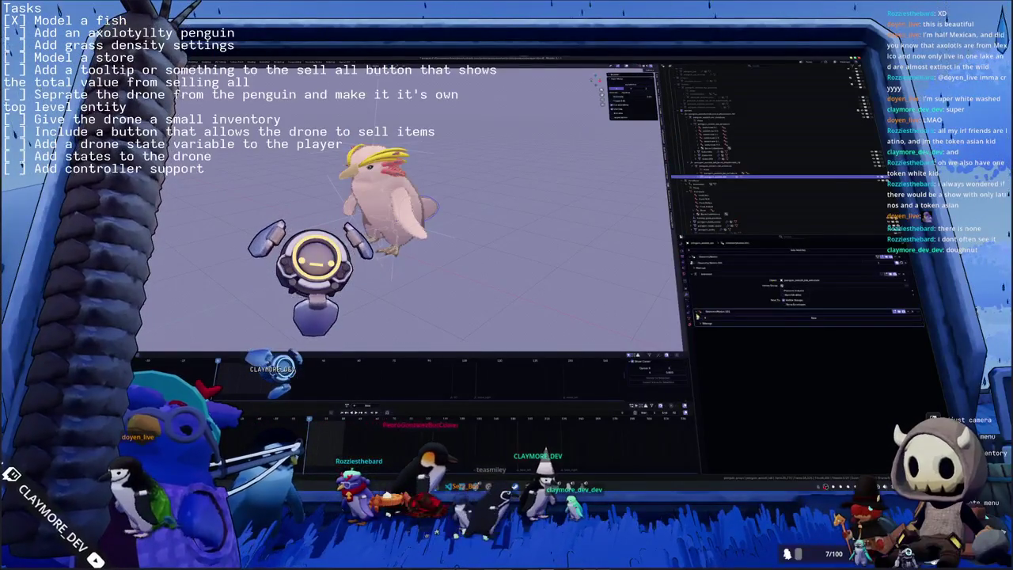
{"action": "left_click", "coordinate": [697, 315]}
{"action": "left_click", "coordinate": [712, 331]}
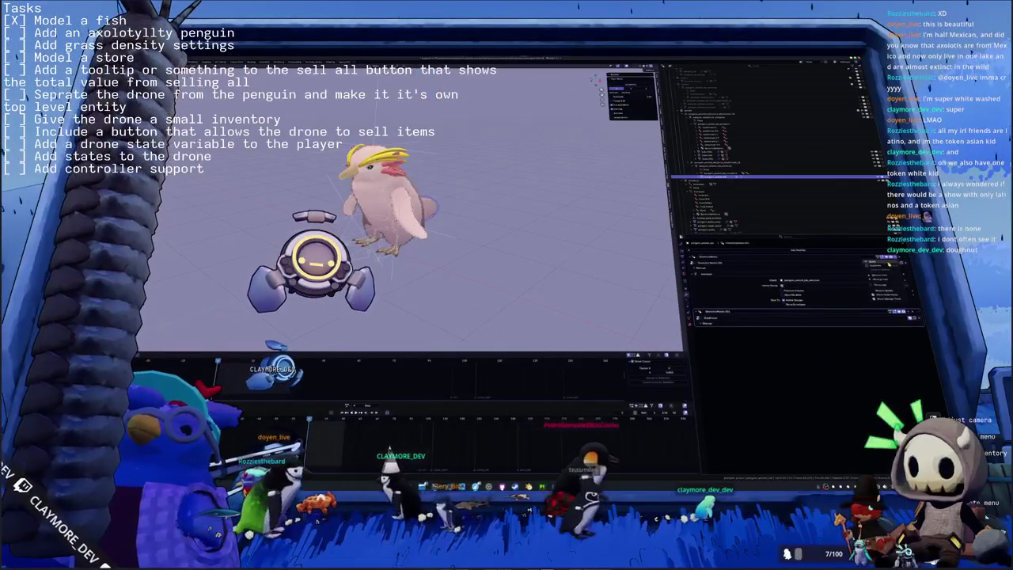
{"action": "left_click", "coordinate": [897, 293]}
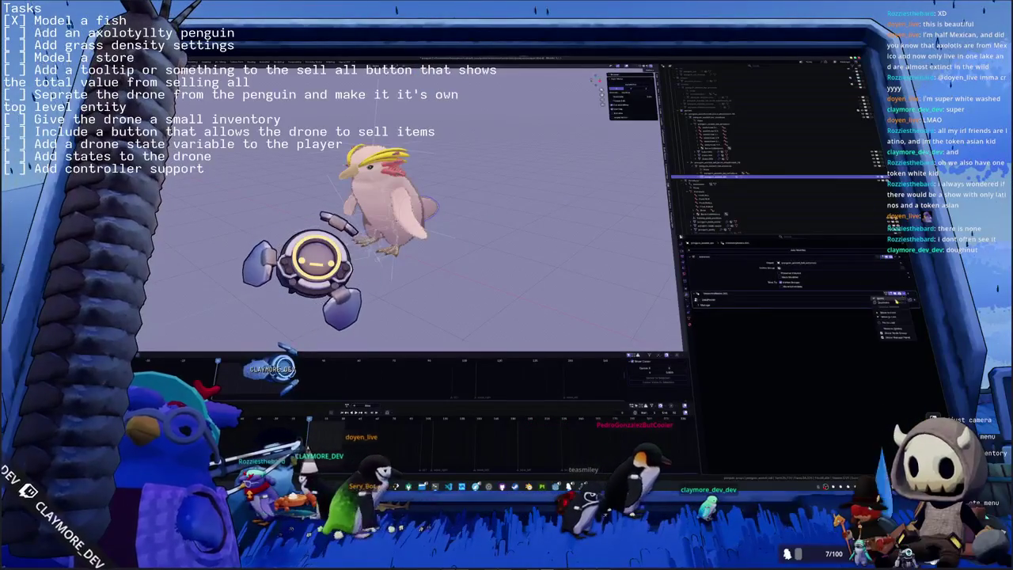
Check the rig objects' location, rotation and scale, then export the model file for Godot.
{"action": "left_click", "coordinate": [687, 294]}
{"action": "left_click", "coordinate": [707, 164]}
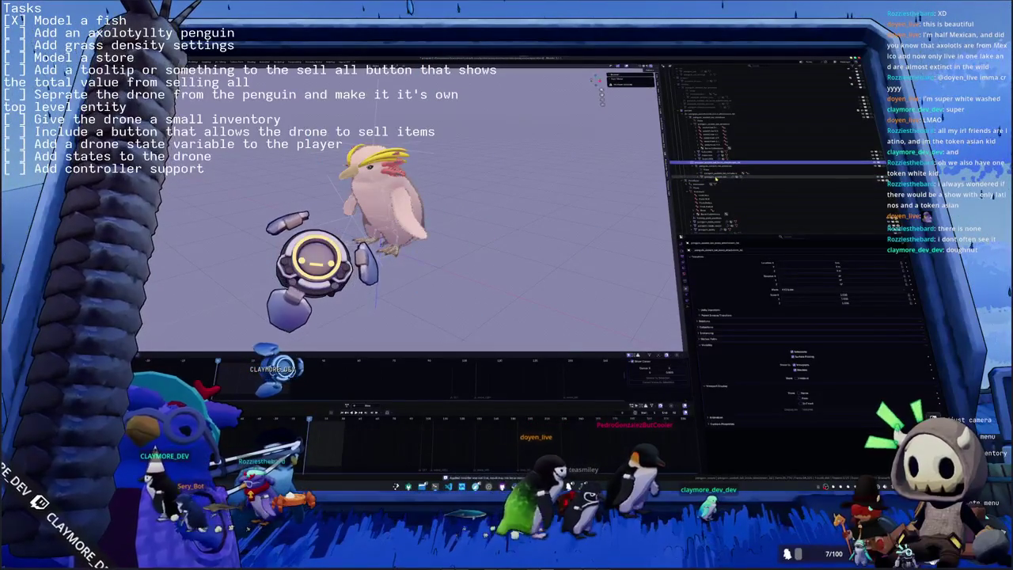
{"action": "left_click", "coordinate": [707, 170]}
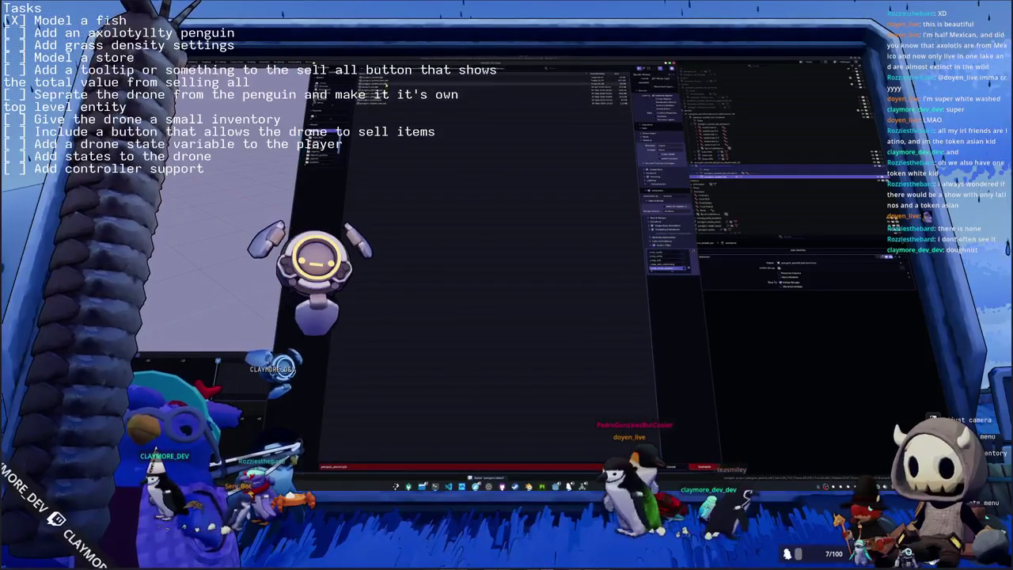
{"action": "left_click", "coordinate": [691, 441]}
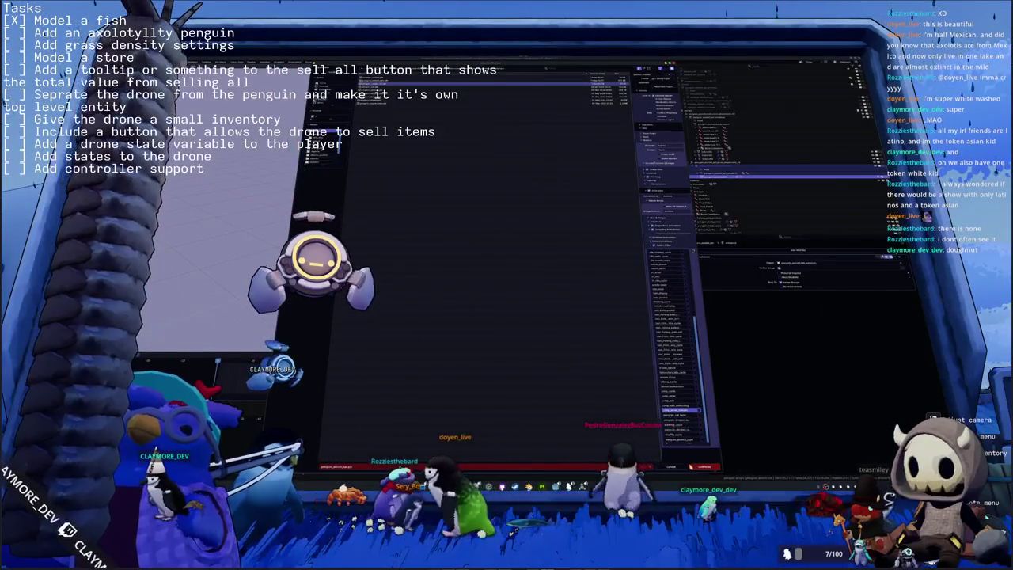
{"action": "left_click", "coordinate": [702, 466]}
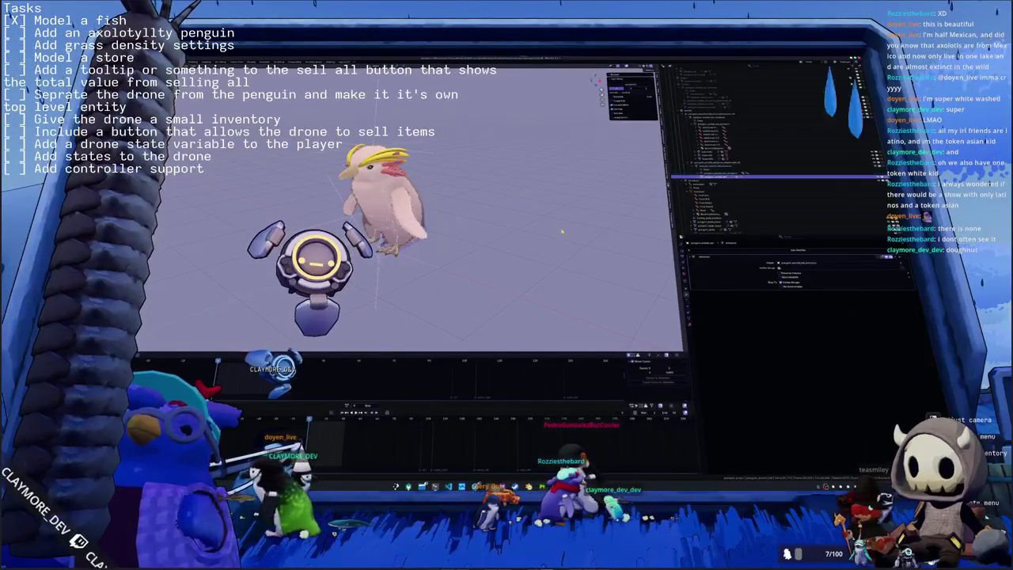
{"action": "key", "text": "alt+Tab"}
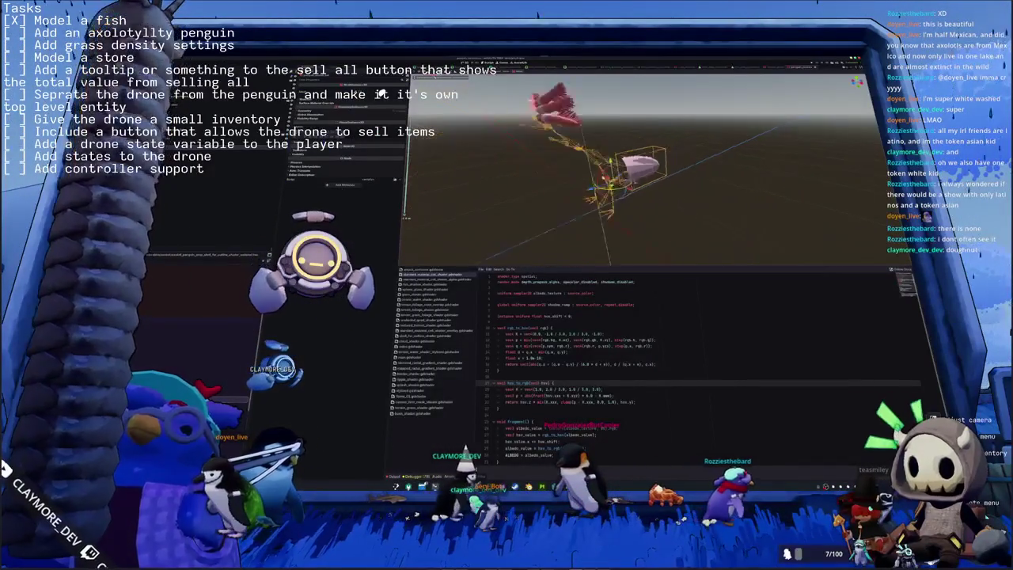
Quick-open the penguin scene and show its AnimationTree of chained Blend2 nodes.
{"action": "scroll", "coordinate": [501, 174], "scroll_direction": "down", "scroll_amount": 5}
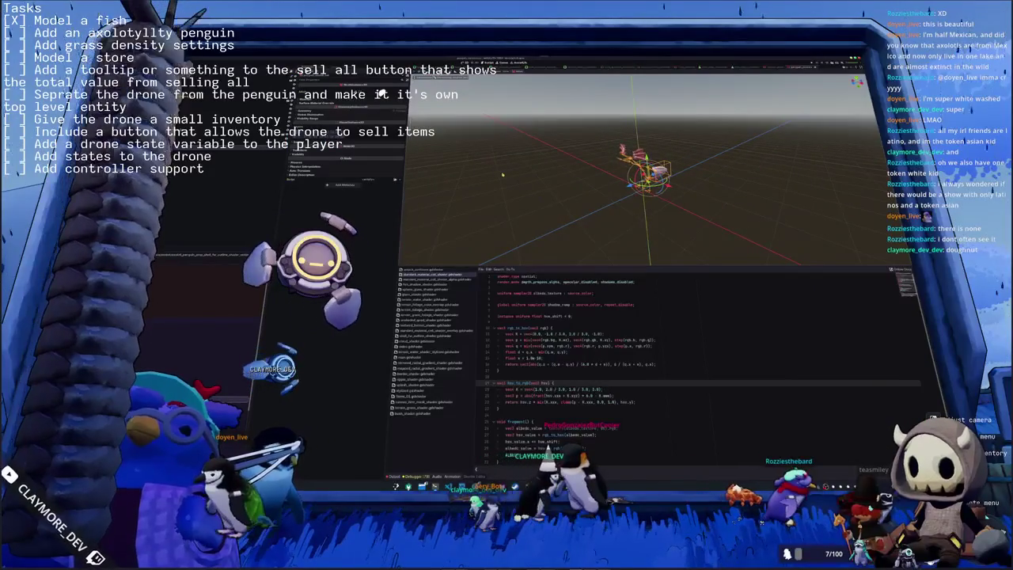
{"action": "key", "text": "alt+shift+o"}
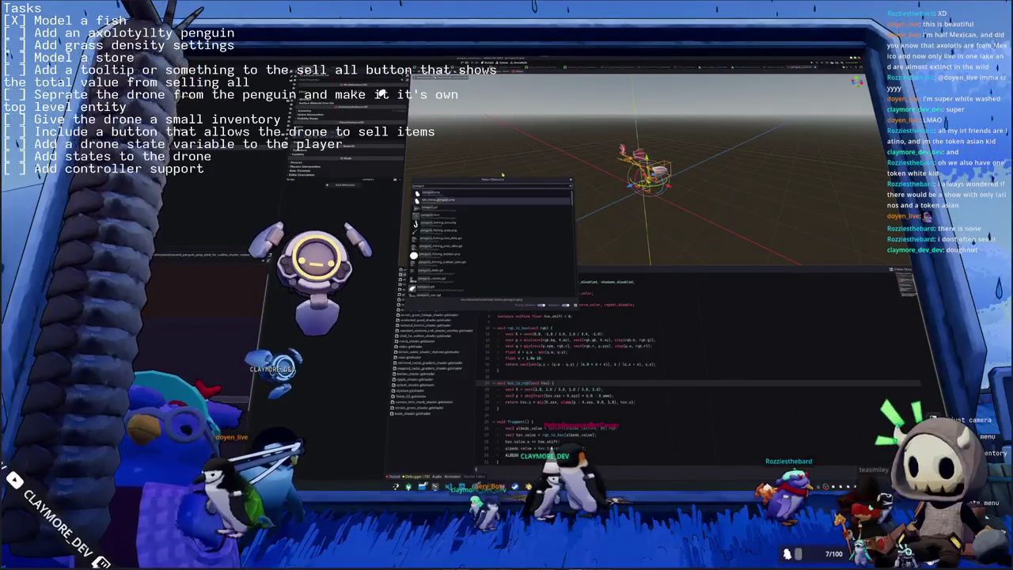
{"action": "key", "text": "Down"}
{"action": "key", "text": "Return"}
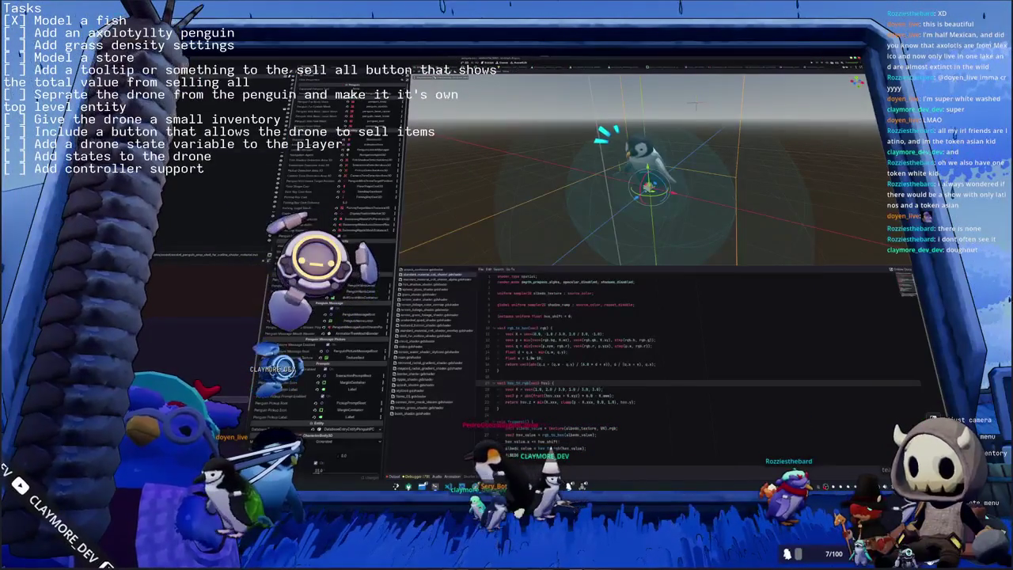
{"action": "key", "text": "ctrl+Tab"}
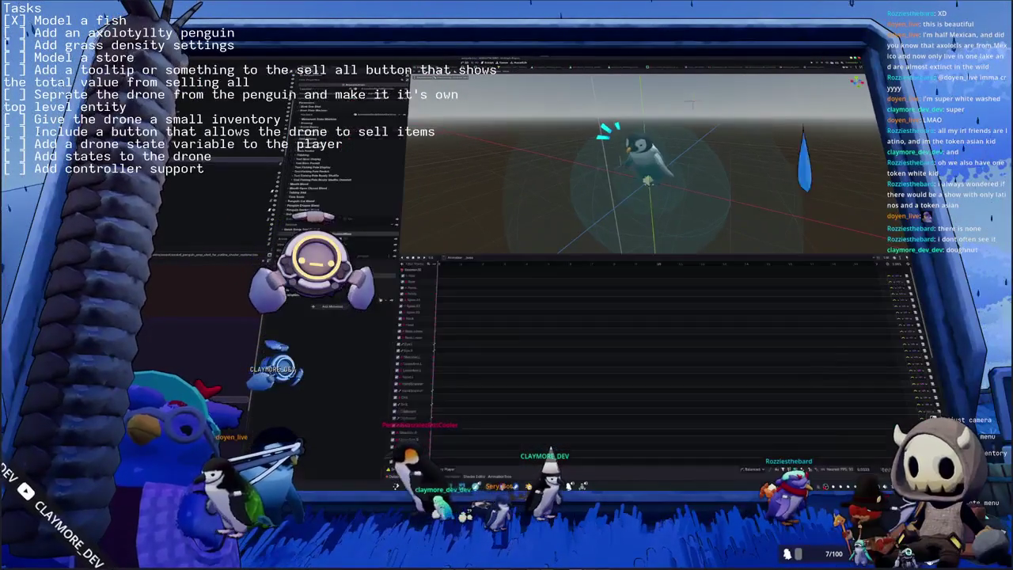
{"action": "left_click", "coordinate": [499, 477]}
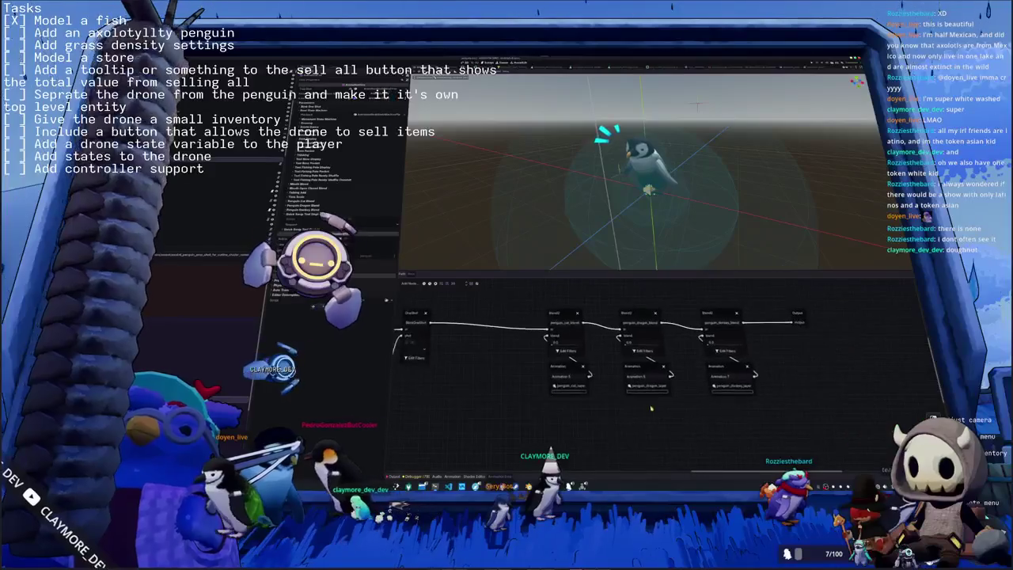
{"action": "right_click", "coordinate": [699, 339]}
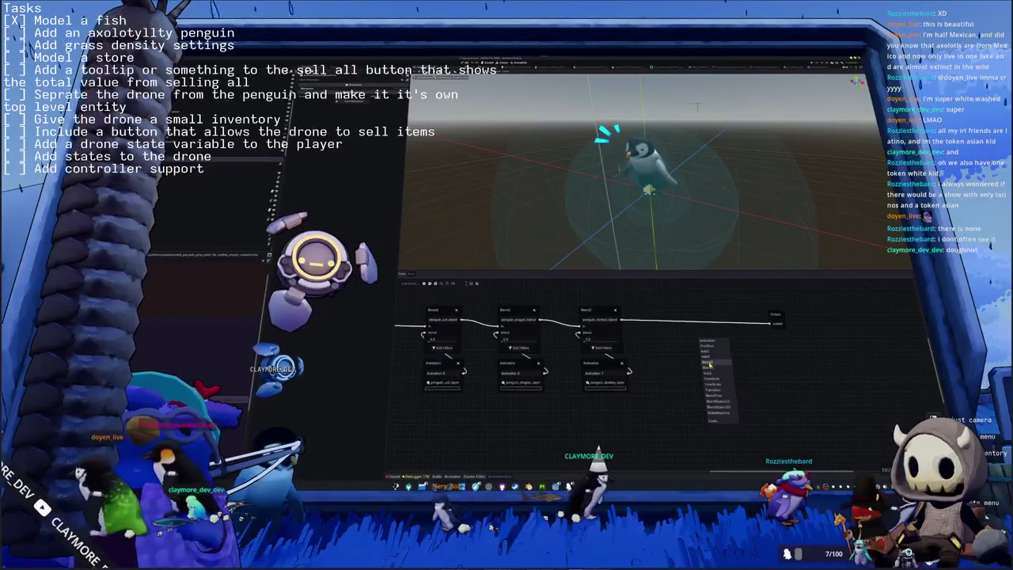
{"action": "left_click", "coordinate": [709, 362]}
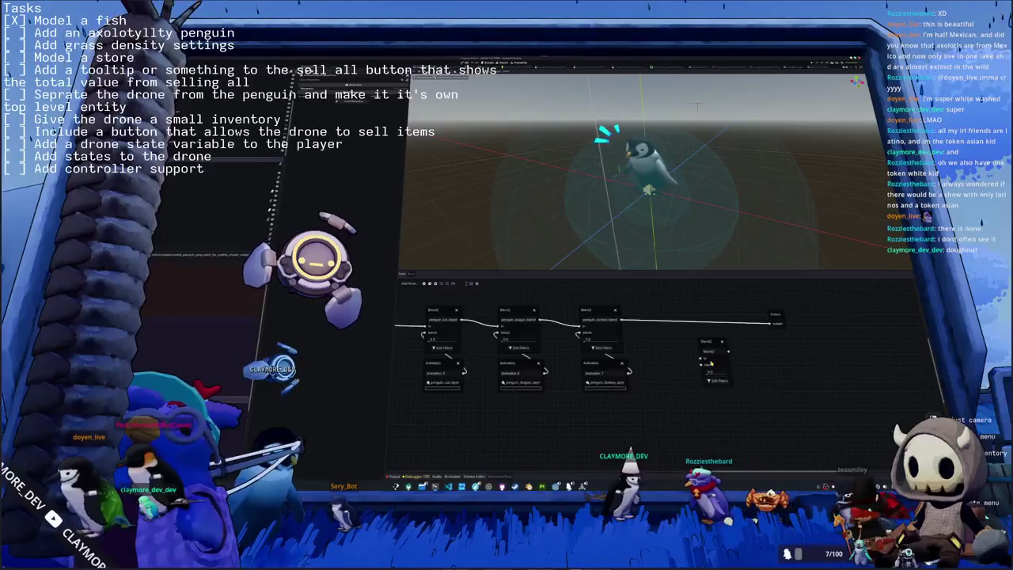
{"action": "left_click_drag", "start_coordinate": [707, 339], "coordinate": [692, 309]}
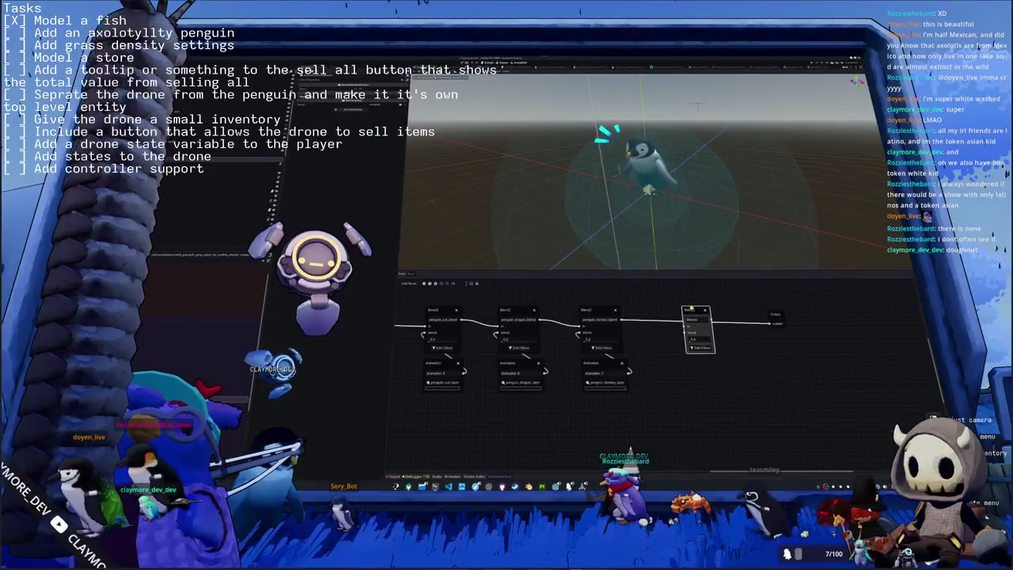
{"action": "type", "text": "pengu"}
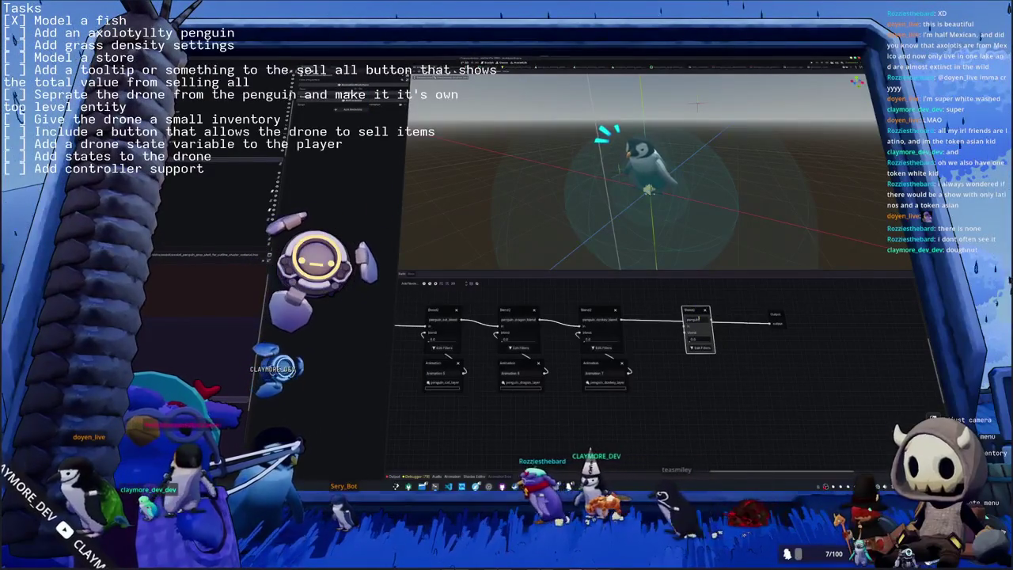
{"action": "type", "text": "in_"}
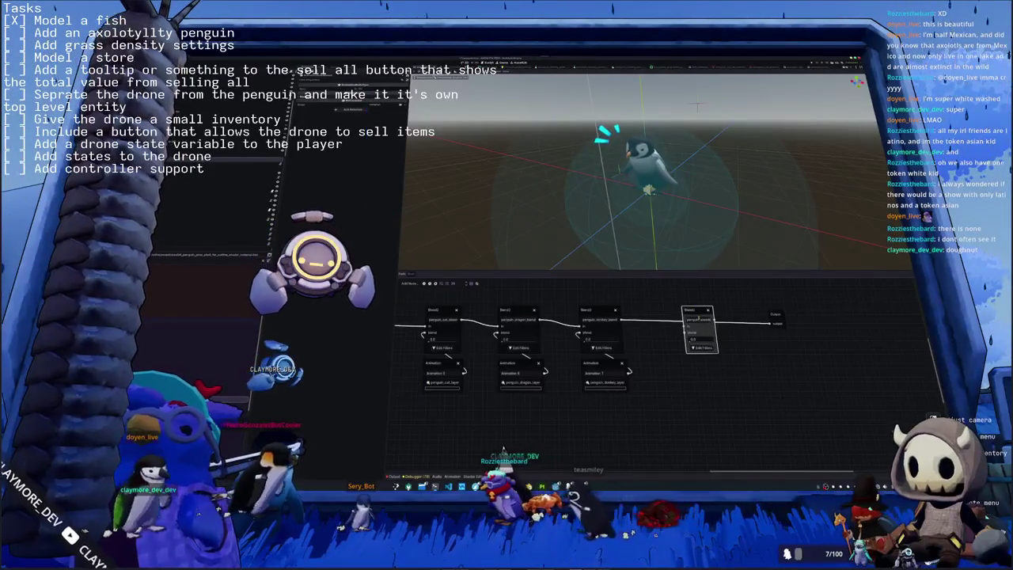
{"action": "mouse_move", "coordinate": [758, 327]}
{"action": "left_mouse_down"}
{"action": "mouse_move", "coordinate": [748, 325]}
{"action": "mouse_move", "coordinate": [770, 323]}
{"action": "left_mouse_up"}
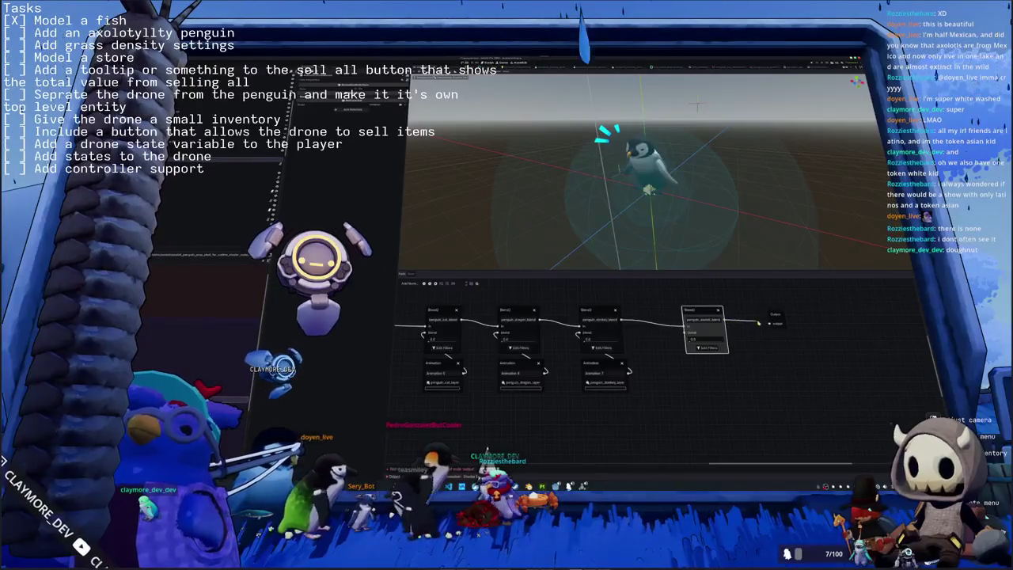
{"action": "left_click_drag", "start_coordinate": [685, 334], "coordinate": [698, 363]}
{"action": "left_click", "coordinate": [696, 366]}
{"action": "left_click", "coordinate": [702, 382]}
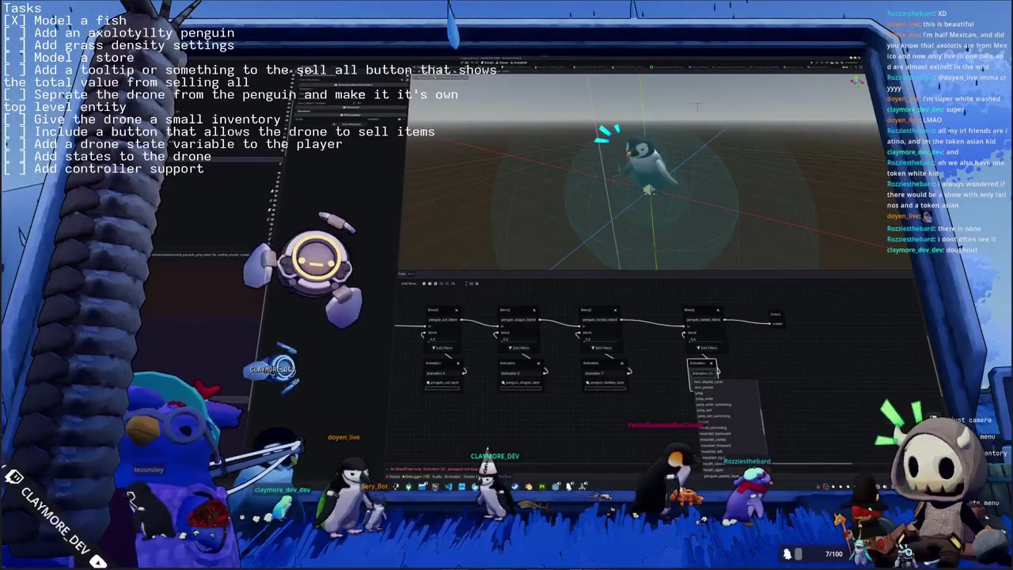
{"action": "left_click", "coordinate": [703, 383]}
{"action": "left_click", "coordinate": [706, 348]}
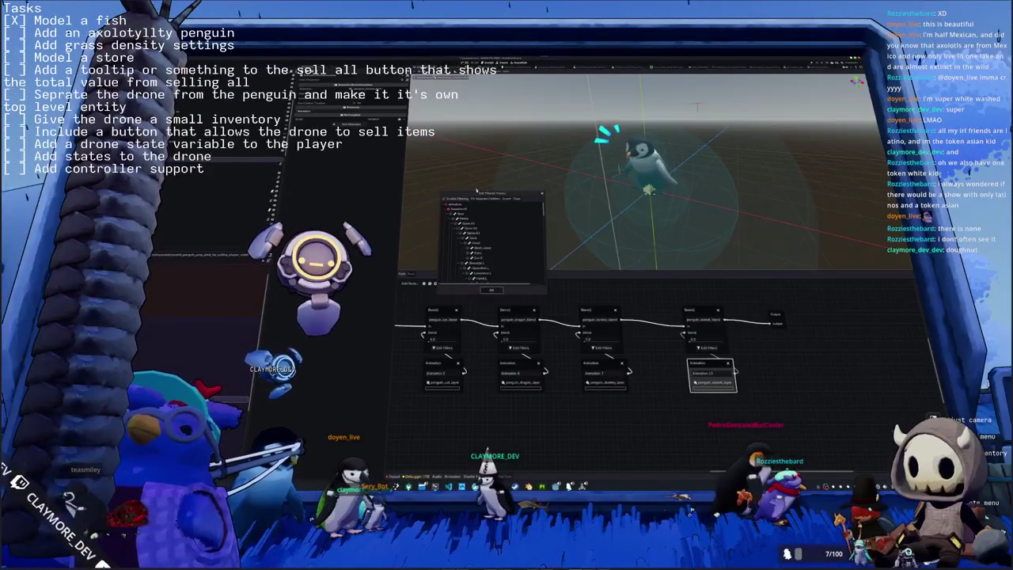
{"action": "scroll", "coordinate": [492, 238], "scroll_direction": "down", "scroll_amount": 5}
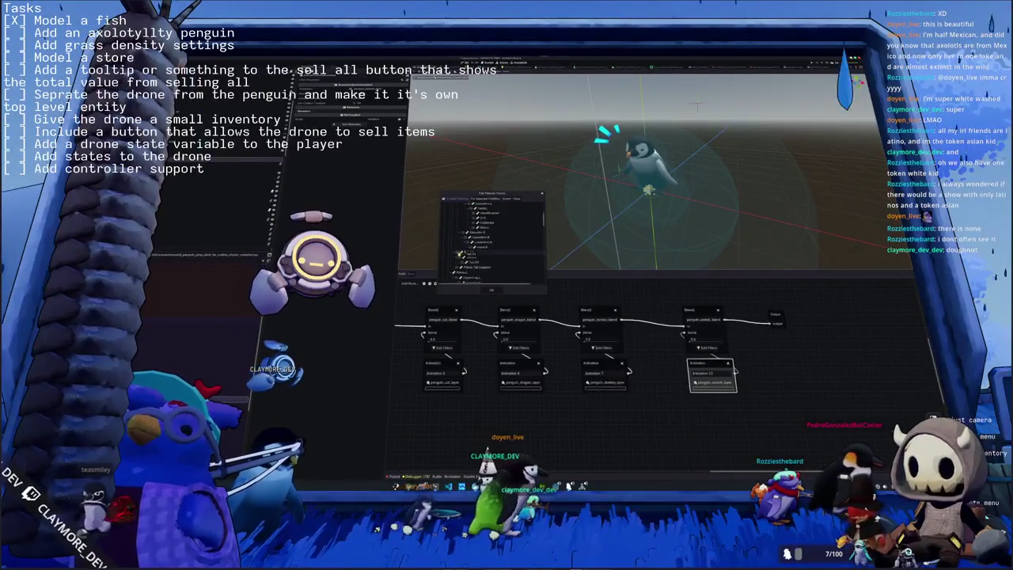
{"action": "left_click", "coordinate": [491, 290]}
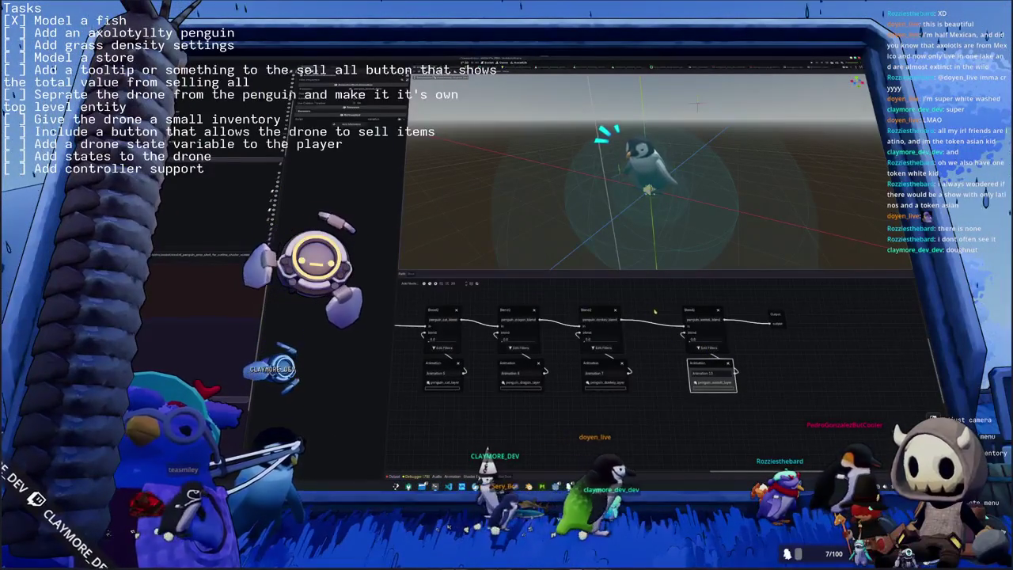
{"action": "left_click", "coordinate": [339, 323]}
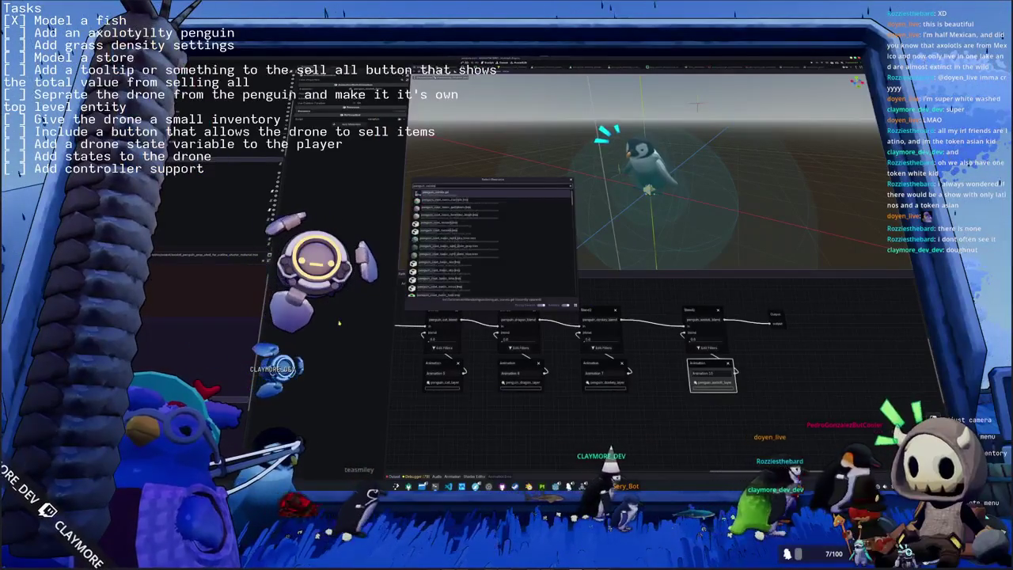
{"action": "key", "text": "Escape"}
Add const base_penguin_axolotl_blend = "parameters/penguin_axolotl/blend/blend_amount" below the donkey blend constant.
{"action": "key", "text": "alt+Tab"}
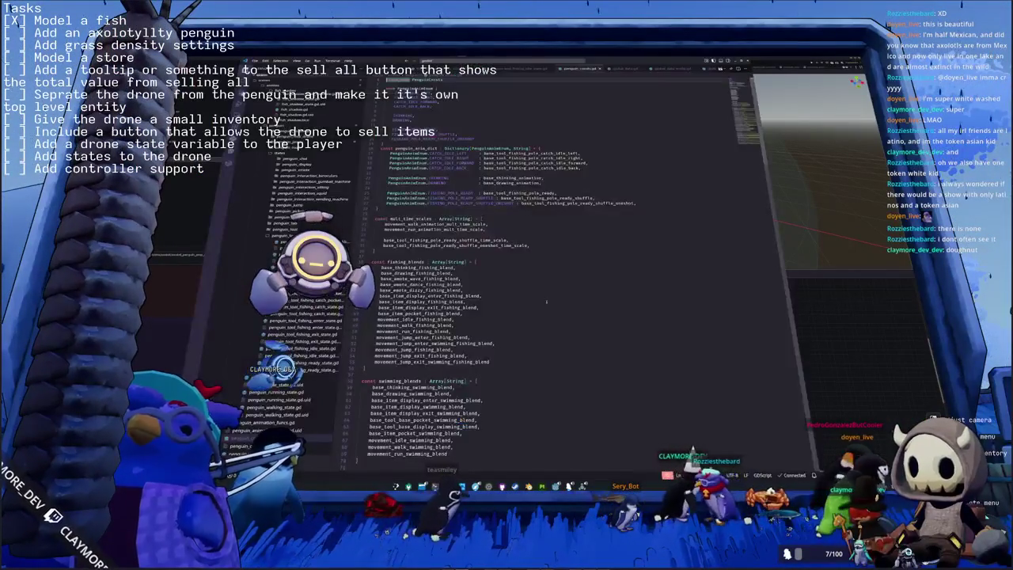
{"action": "scroll", "coordinate": [412, 245], "scroll_direction": "down", "scroll_amount": 3}
{"action": "scroll", "coordinate": [411, 246], "scroll_direction": "down", "scroll_amount": 3}
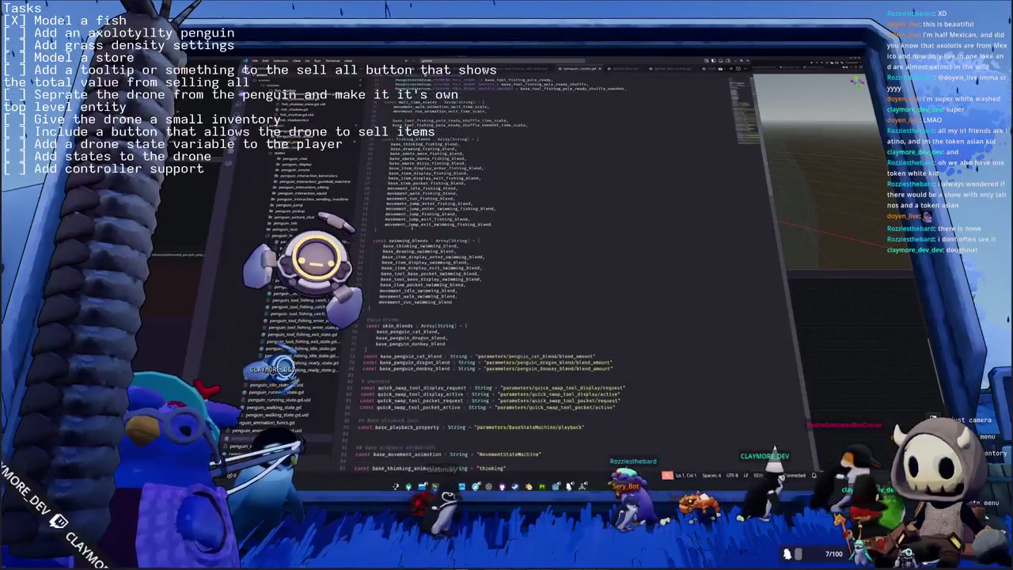
{"action": "scroll", "coordinate": [411, 246], "scroll_direction": "down", "scroll_amount": 3}
{"action": "scroll", "coordinate": [411, 246], "scroll_direction": "down", "scroll_amount": 3}
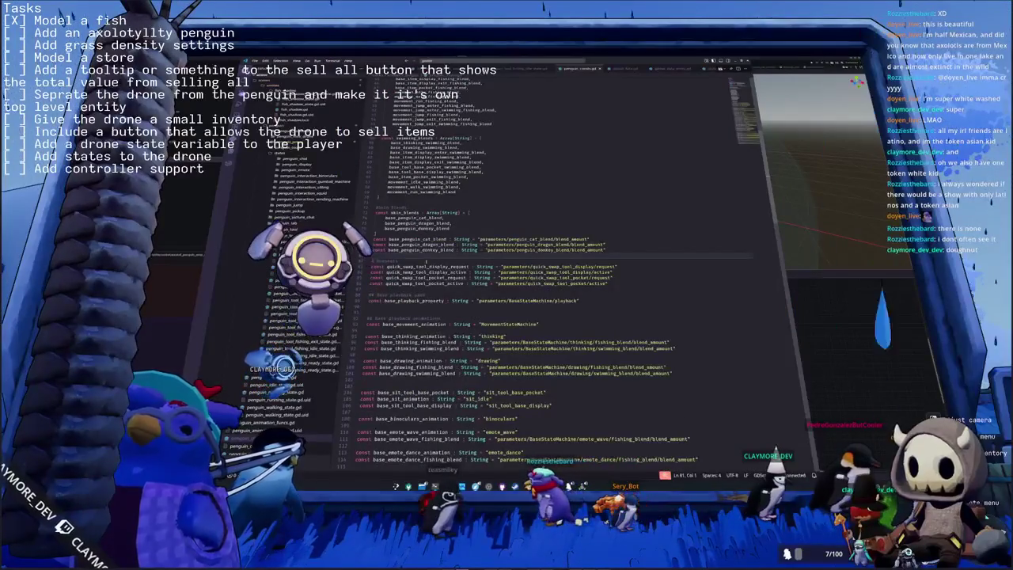
{"action": "key", "text": "Return"}
{"action": "type", "text": "t base_pengu"}
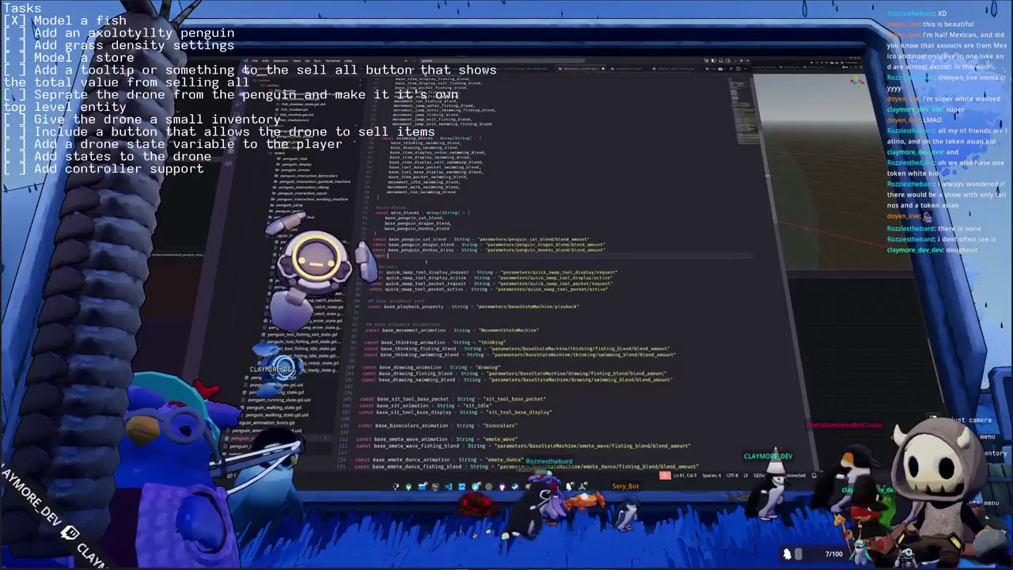
{"action": "type", "text": "in_a"}
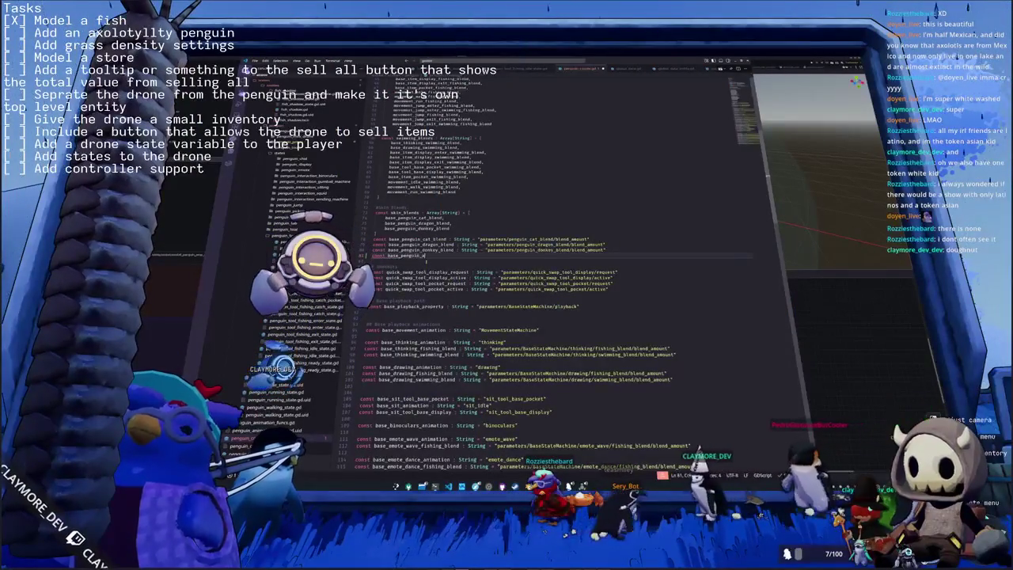
{"action": "type", "text": "xolotl_blend"}
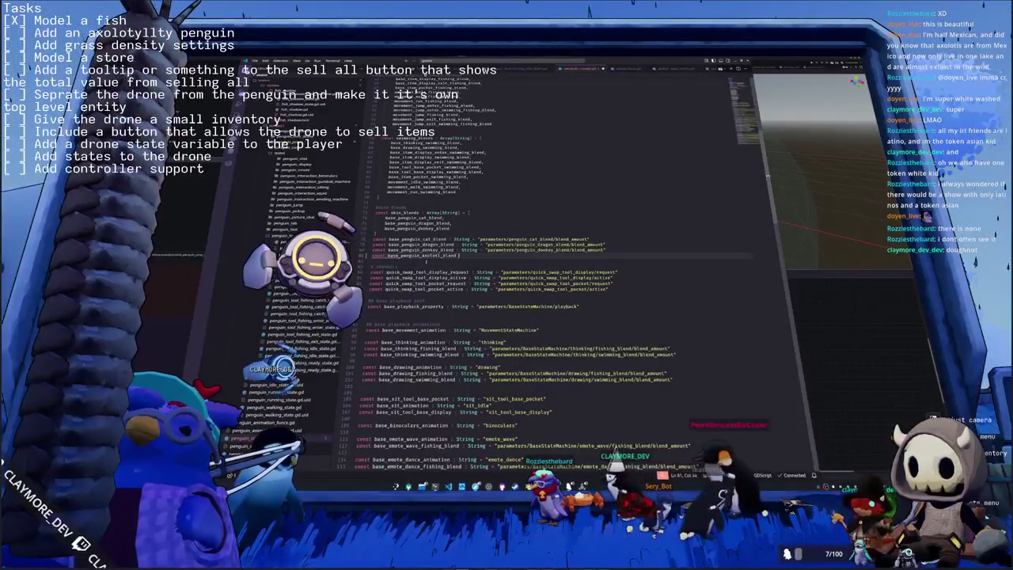
{"action": "type", "text": " : String = "}
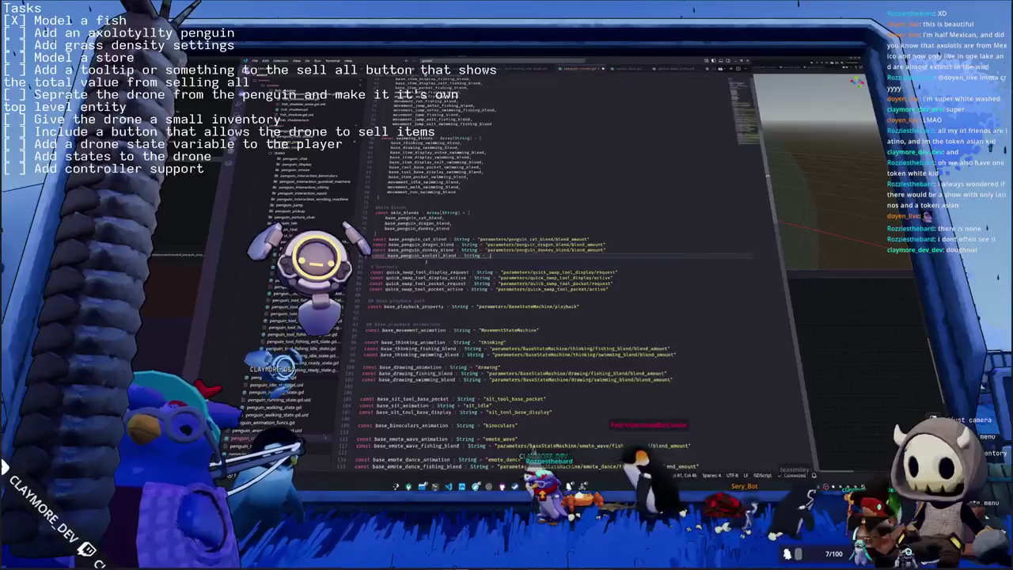
{"action": "type", "text": "\""}
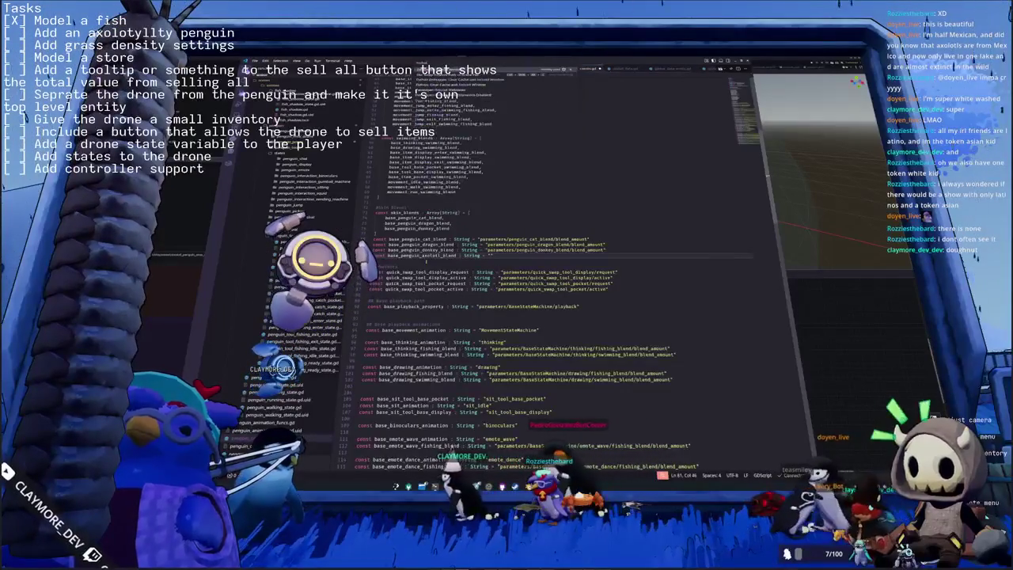
{"action": "type", "text": "para"}
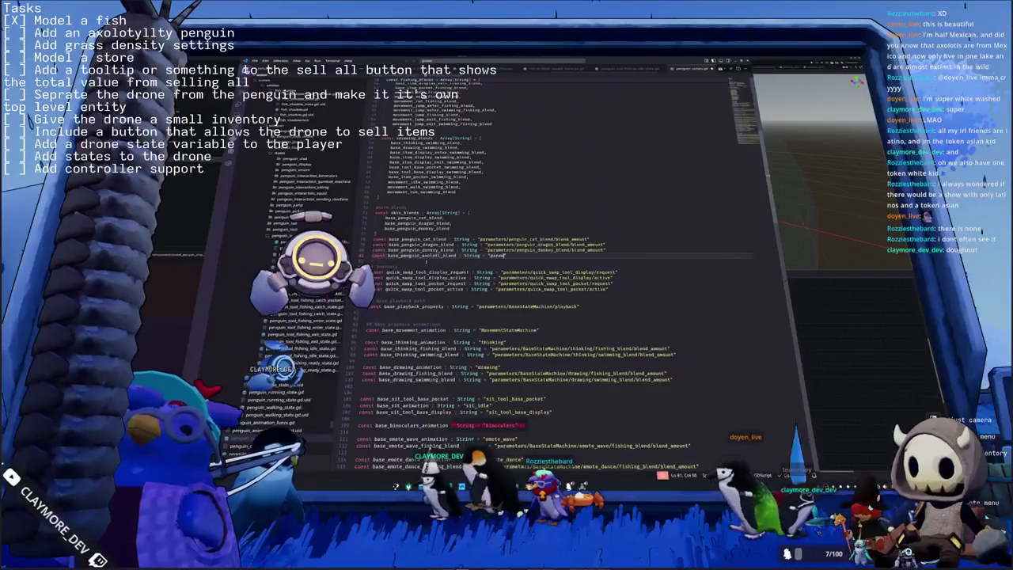
{"action": "type", "text": "meters/pe"}
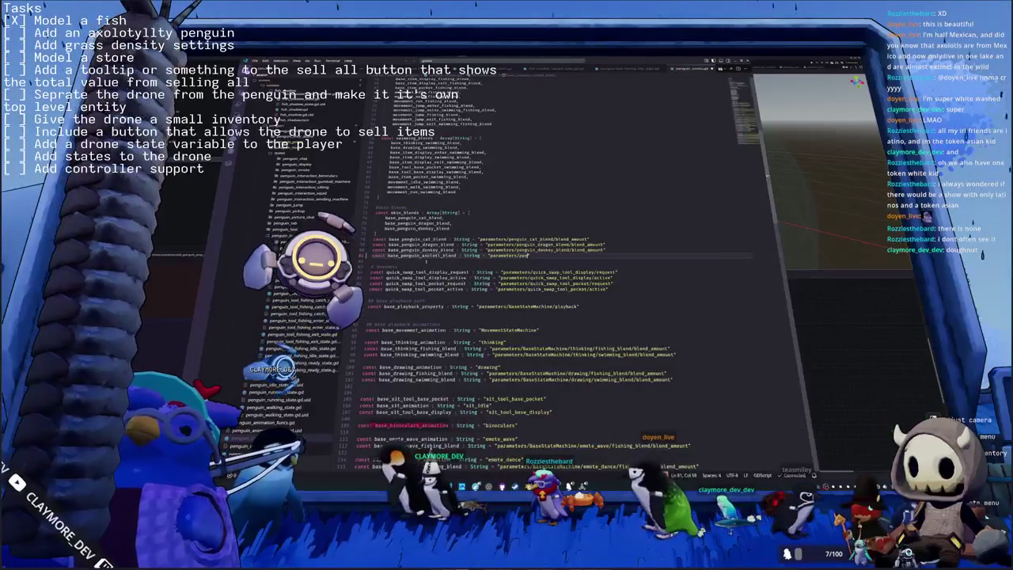
{"action": "type", "text": "nguin_axolotl/"}
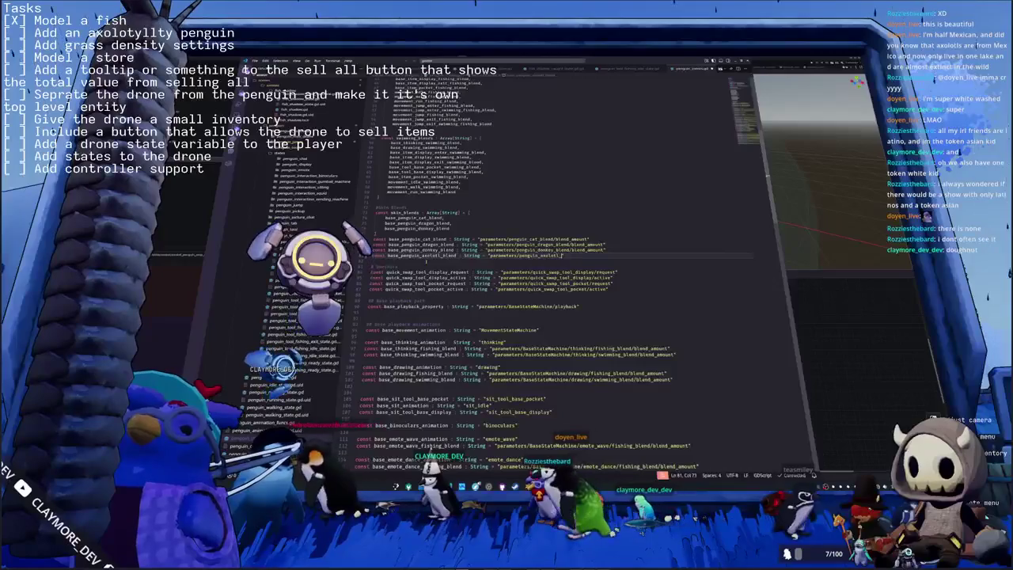
{"action": "type", "text": "blend/blend_"}
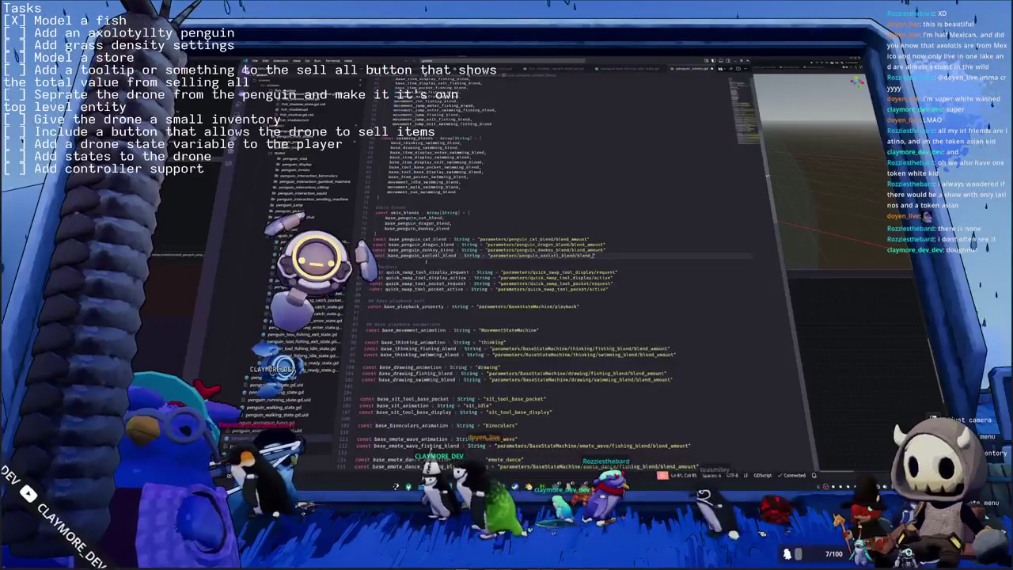
{"action": "type", "text": "amount"}
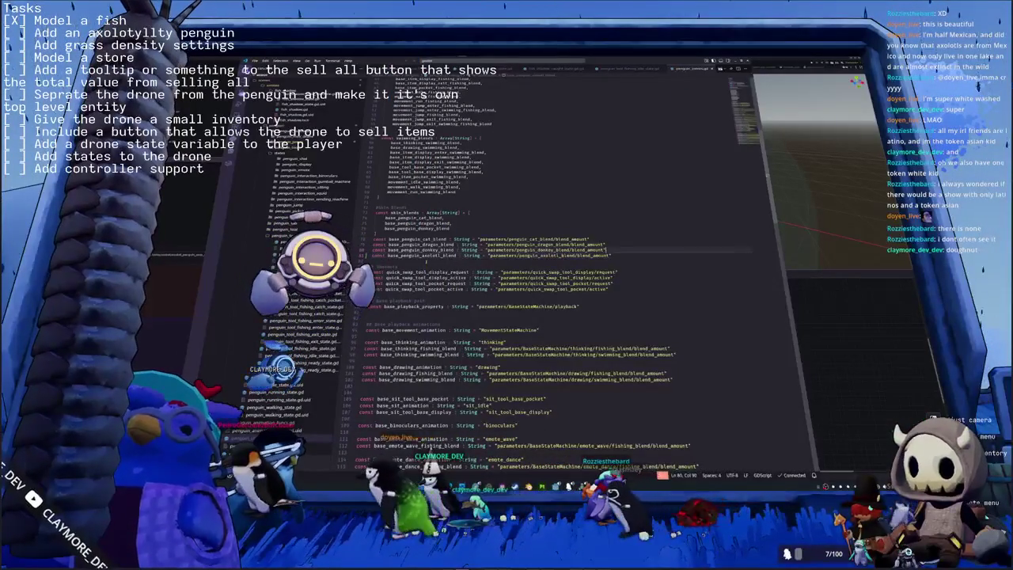
Add base_penguin_axolotl_blend to the skin_blends array after the donkey entry.
{"action": "left_click", "coordinate": [451, 228]}
{"action": "key", "text": "Return"}
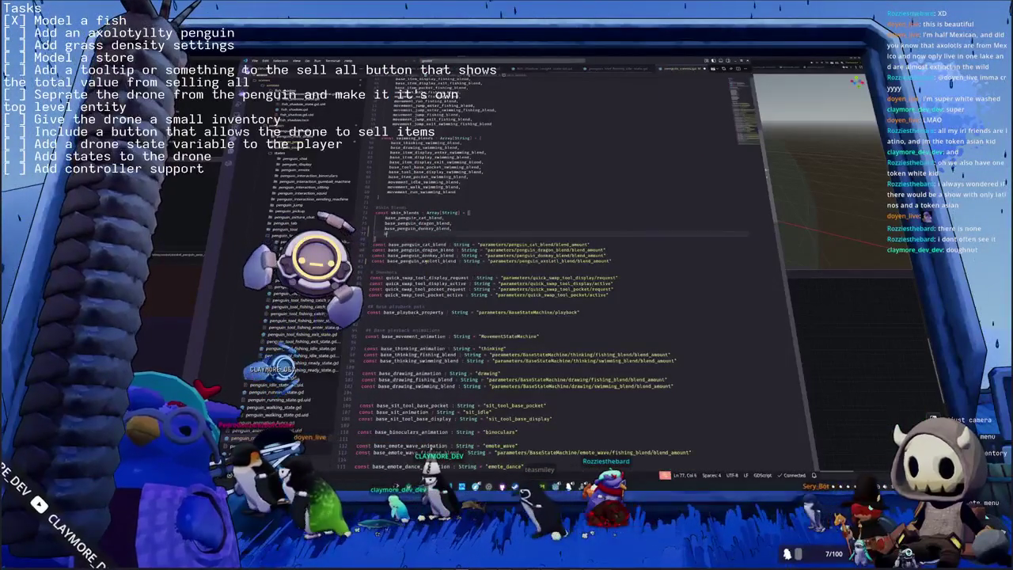
{"action": "type", "text": "base_penguin_axolotl_blend"}
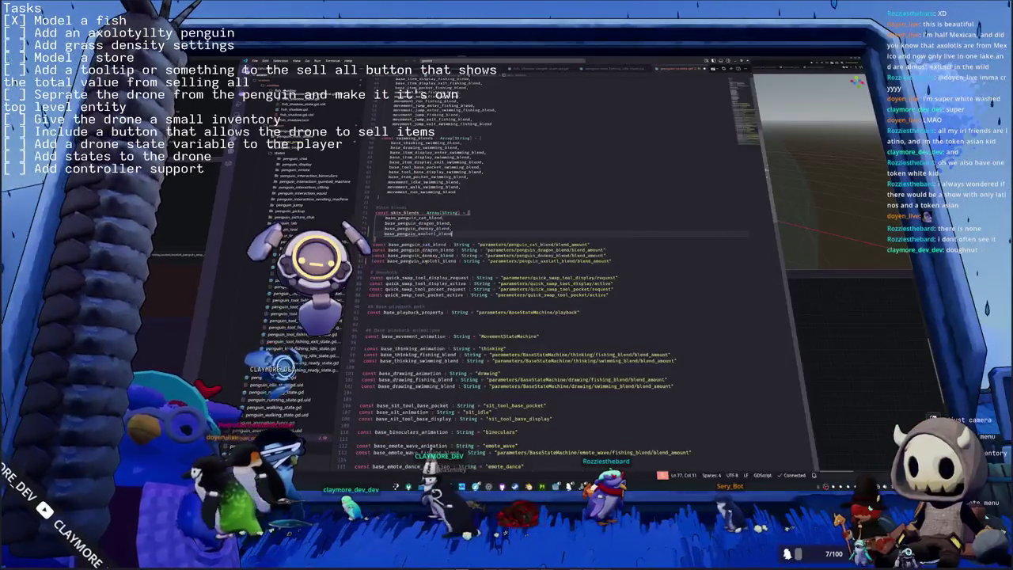
{"action": "left_click", "coordinate": [373, 249]}
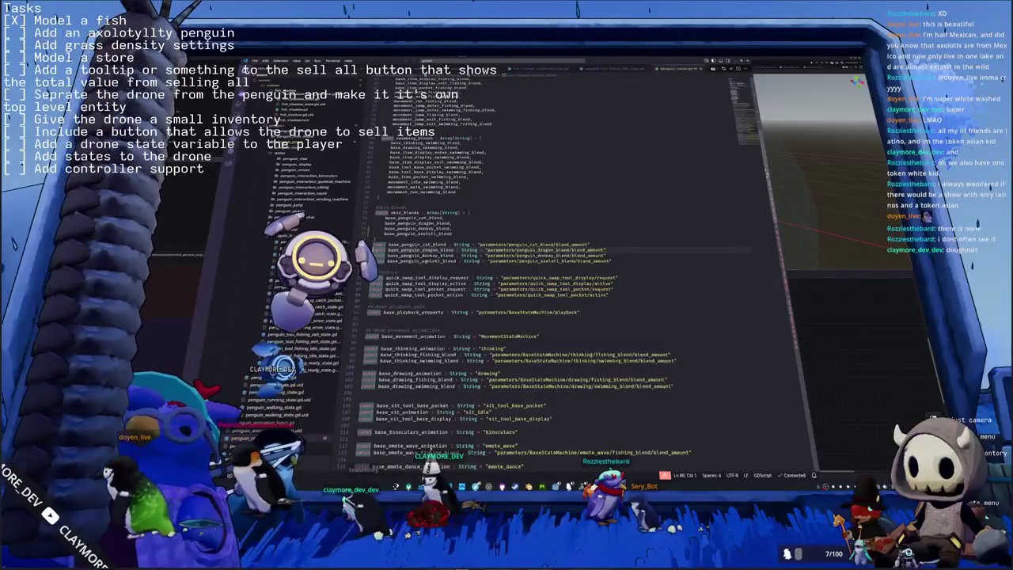
{"action": "left_click", "coordinate": [418, 268]}
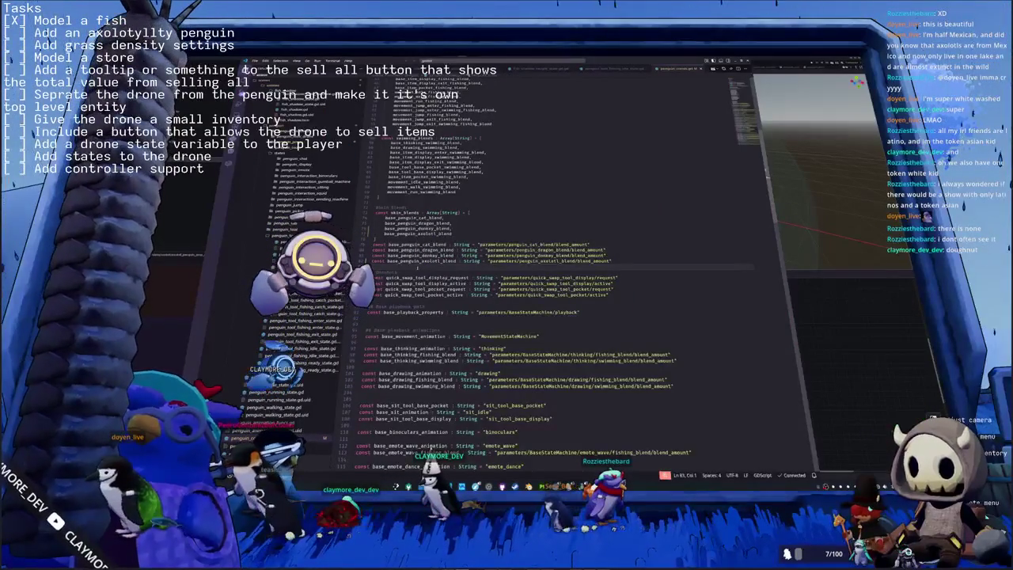
{"action": "scroll", "coordinate": [523, 269], "scroll_direction": "down", "scroll_amount": 1}
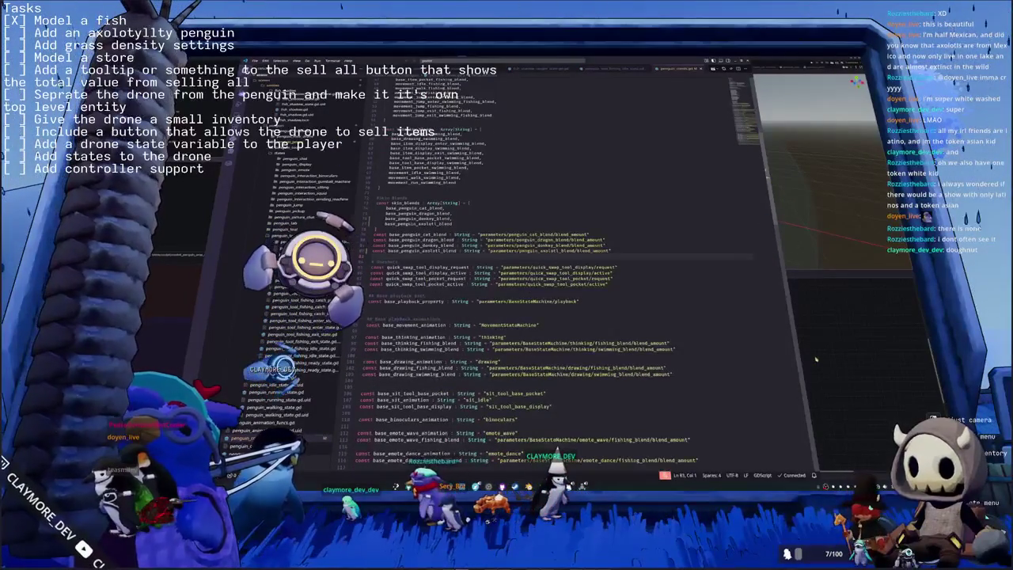
{"action": "double_click", "coordinate": [502, 250]}
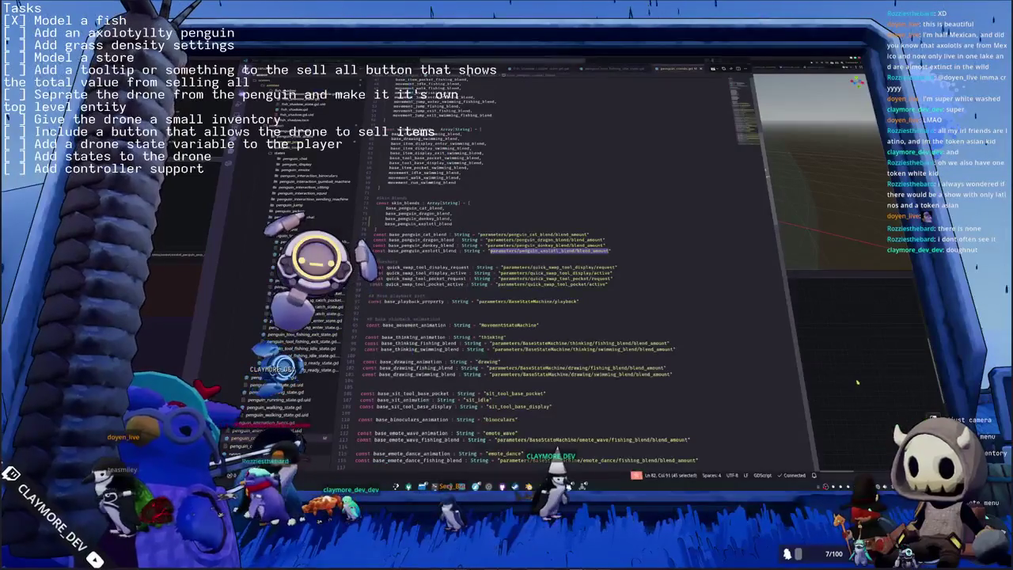
{"action": "key", "text": "alt+Tab"}
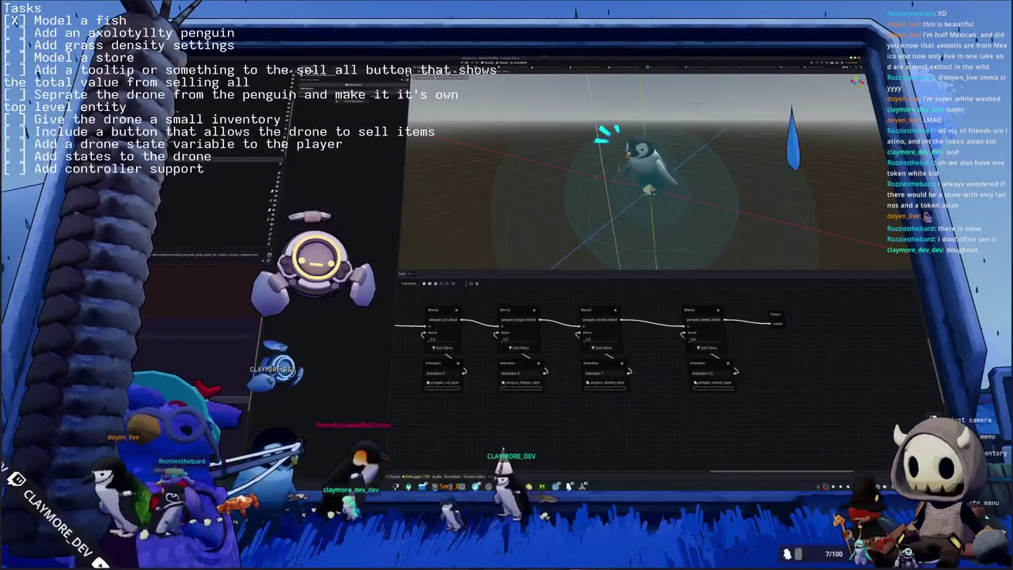
Load the fourth penguin model file into the shader material's resource slot.
{"action": "left_click", "coordinate": [198, 305]}
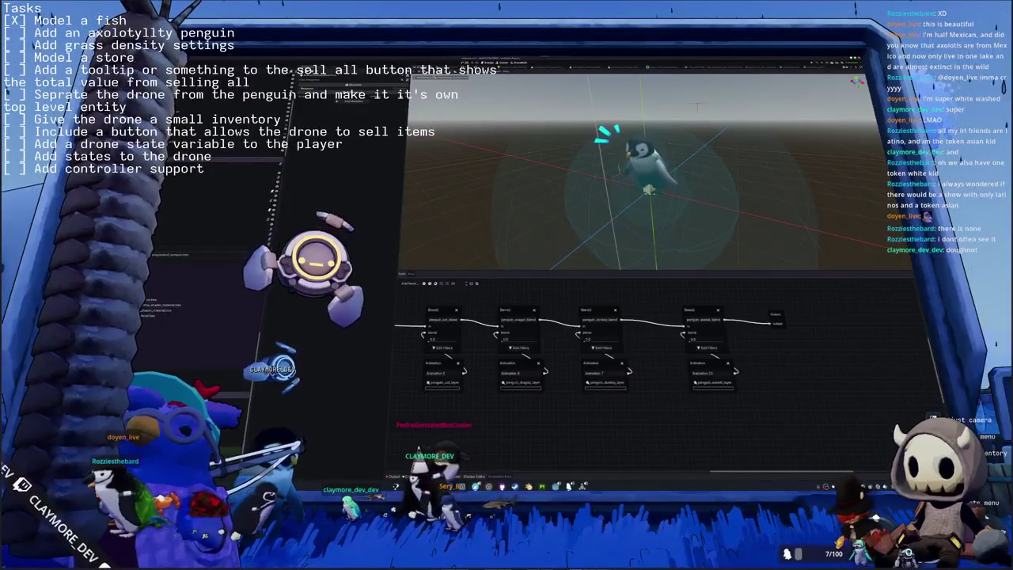
{"action": "left_click", "coordinate": [182, 305]}
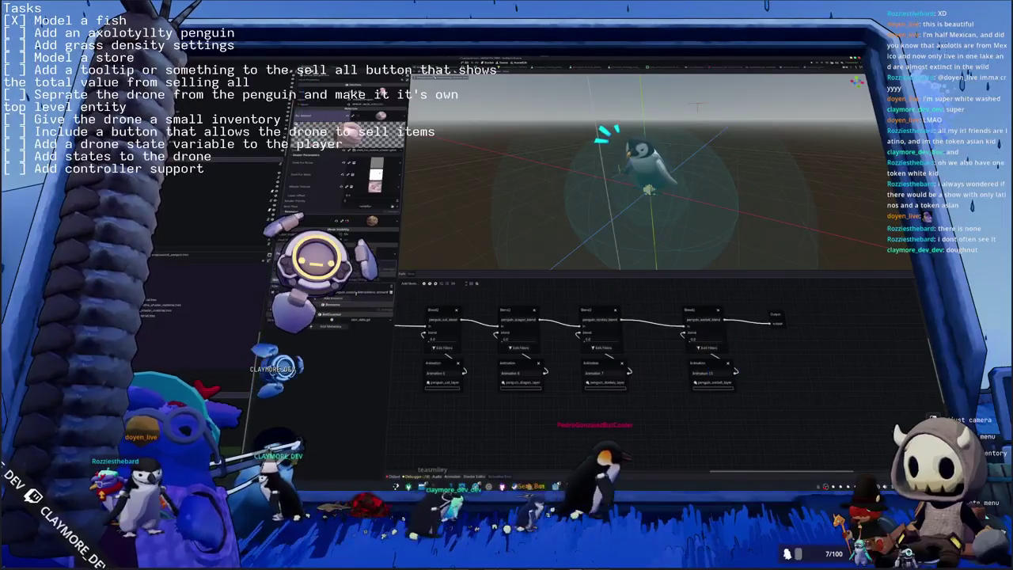
{"action": "left_click", "coordinate": [394, 255]}
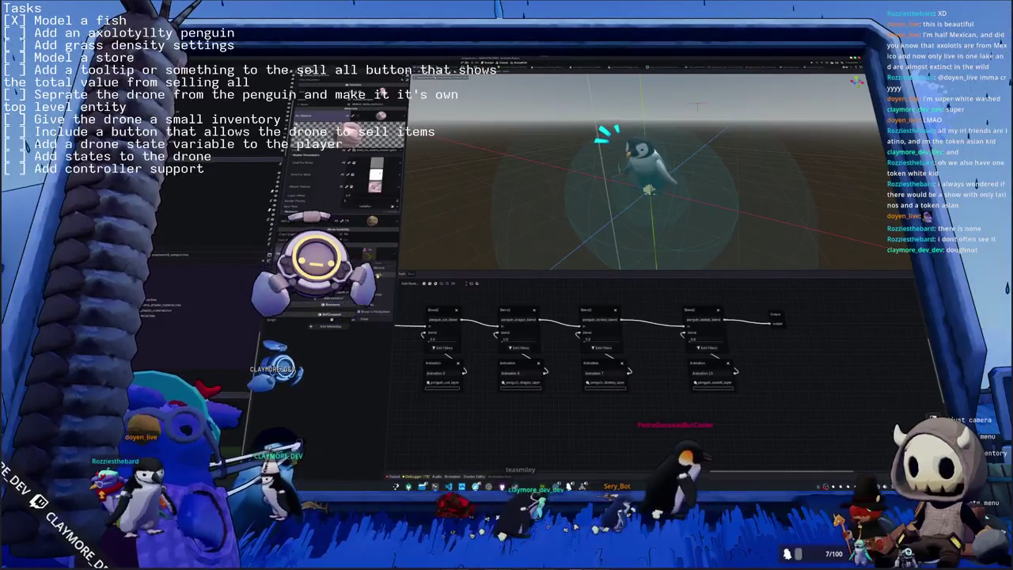
{"action": "left_click", "coordinate": [374, 274]}
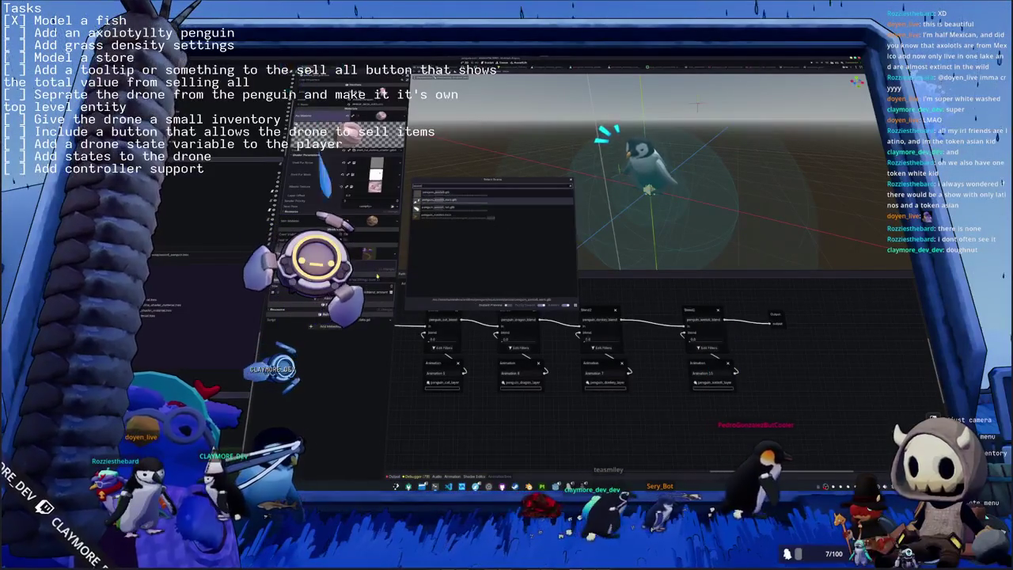
{"action": "left_click", "coordinate": [455, 215]}
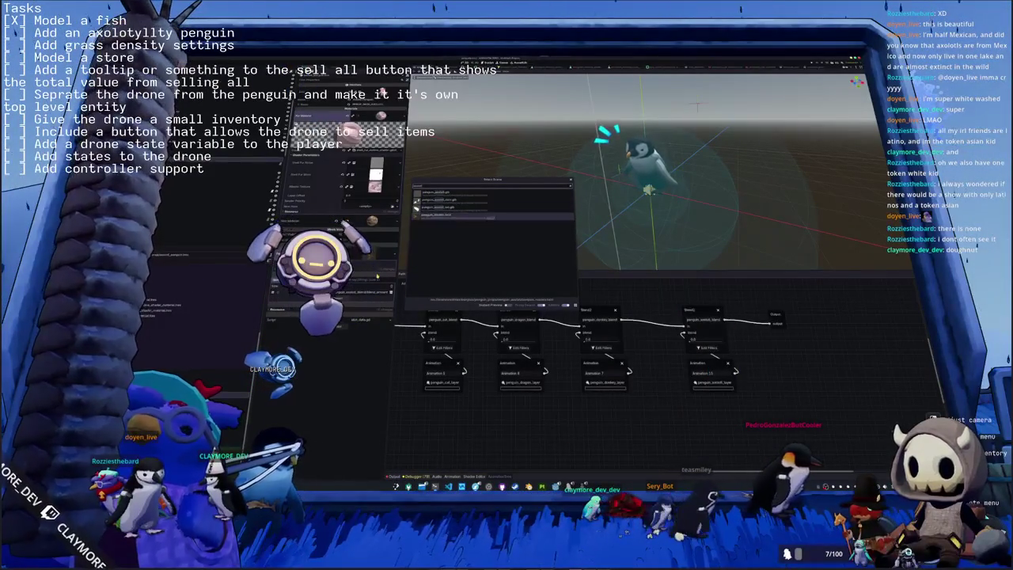
{"action": "key", "text": "Return"}
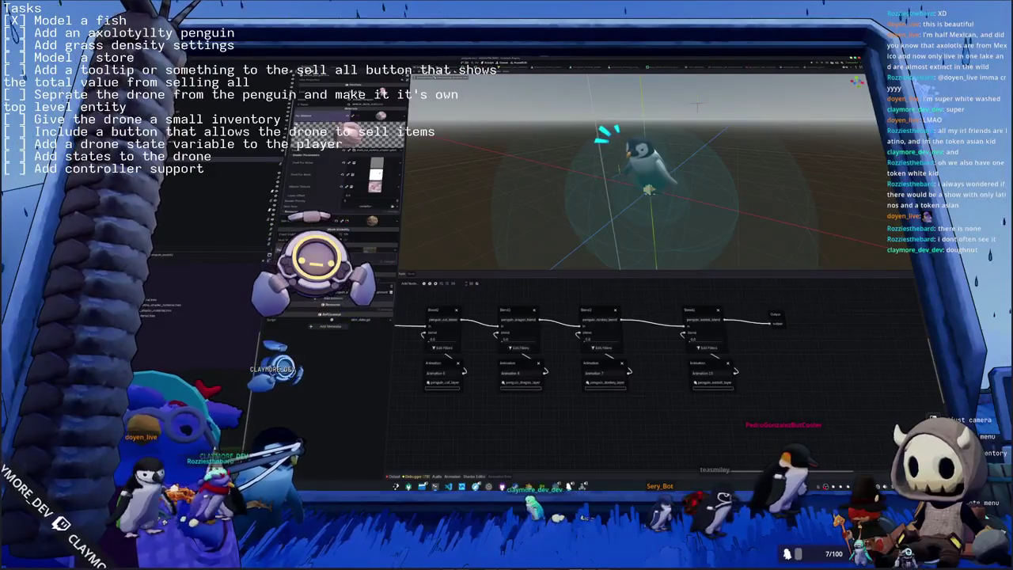
{"action": "left_click", "coordinate": [170, 255]}
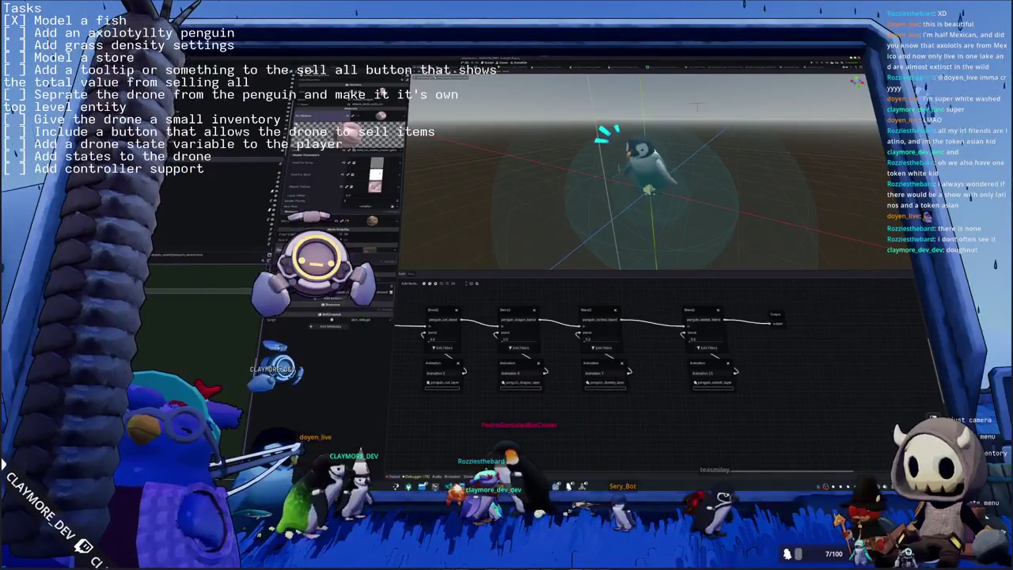
Open and save the rigged gill model's scene, then launch LibreOffice Calc.
{"action": "left_click", "coordinate": [381, 94]}
{"action": "left_click", "coordinate": [381, 94]}
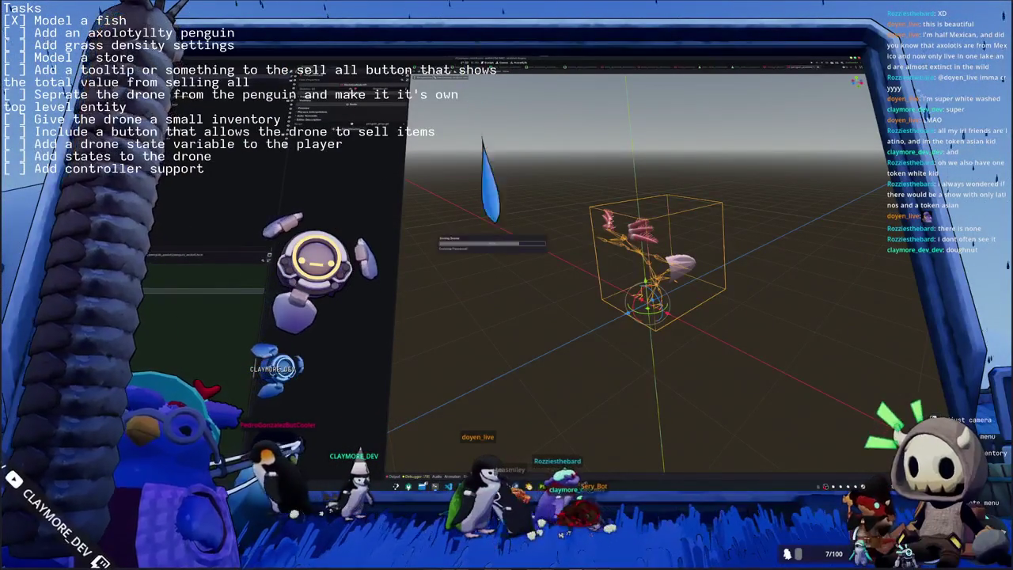
{"action": "key", "text": "ctrl+s"}
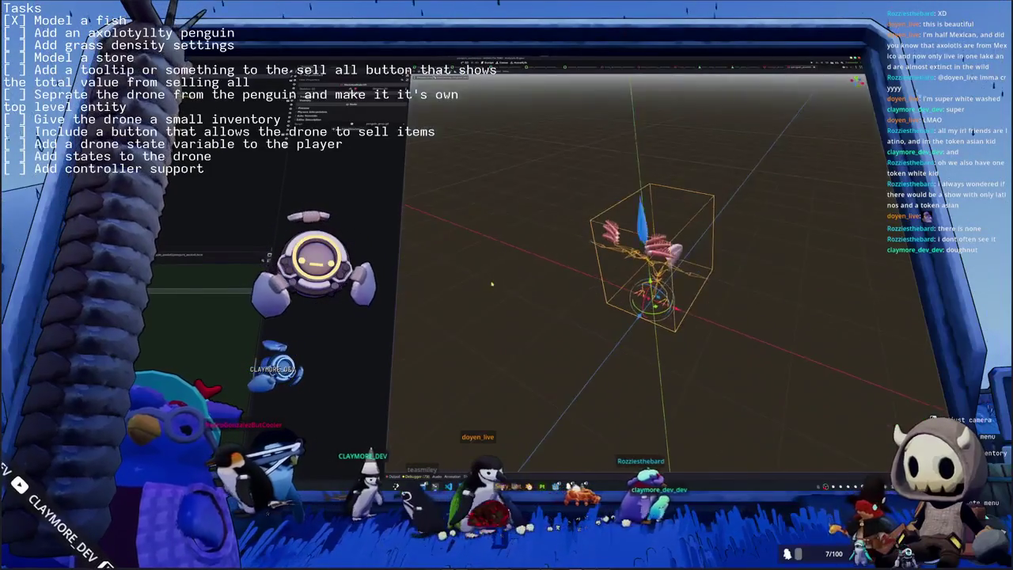
{"action": "key", "text": "super"}
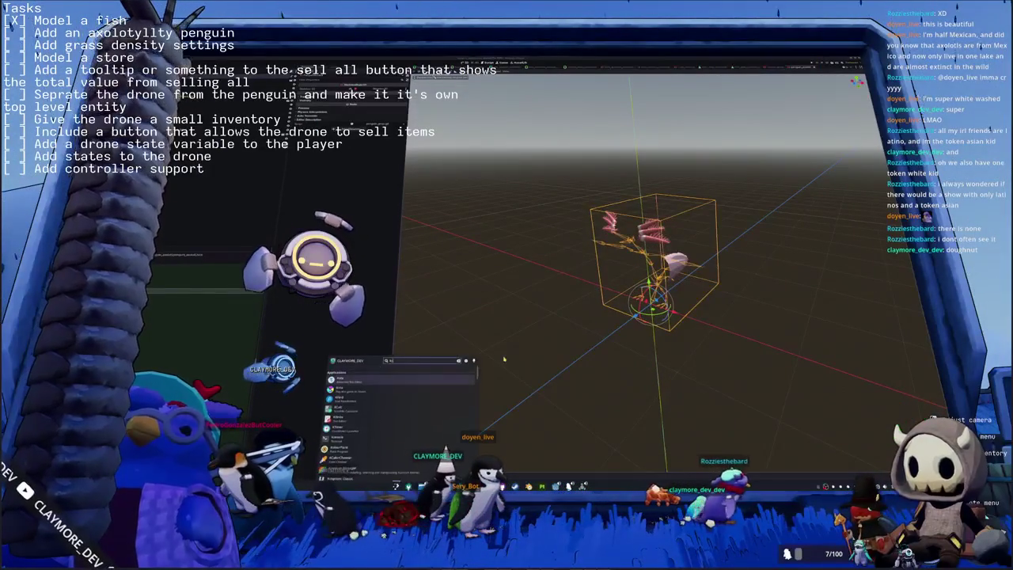
{"action": "key", "text": "Return"}
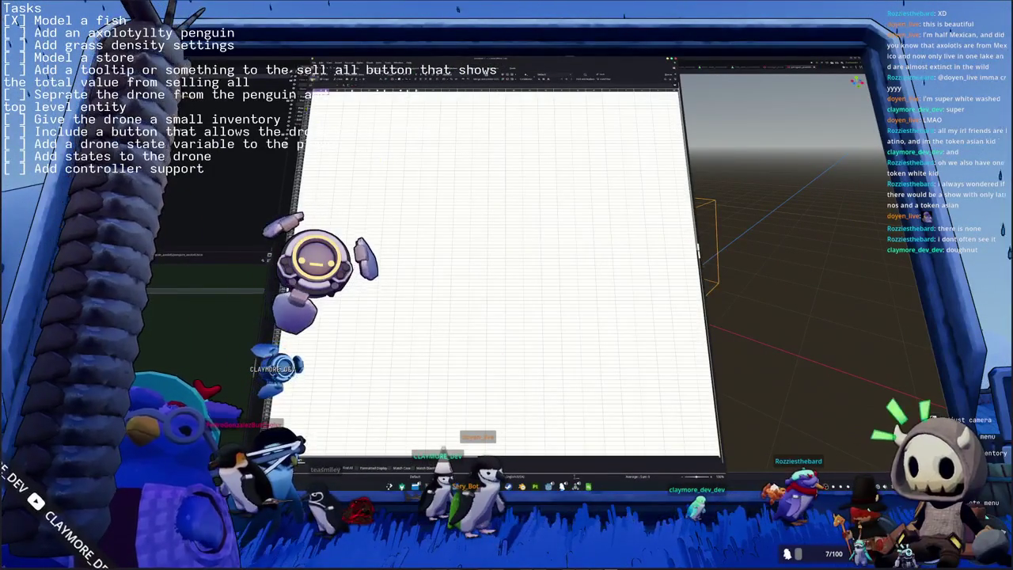
Open the recent CSV file from File > Recent Documents, accepting the default import settings.
{"action": "key", "text": "alt+f"}
{"action": "key", "text": "Right"}
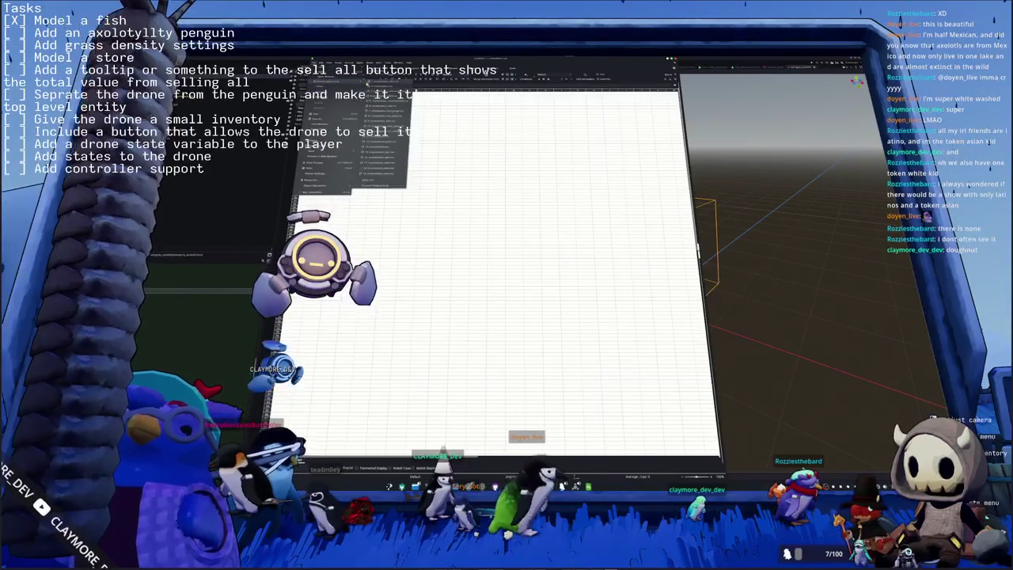
{"action": "key", "text": "Return"}
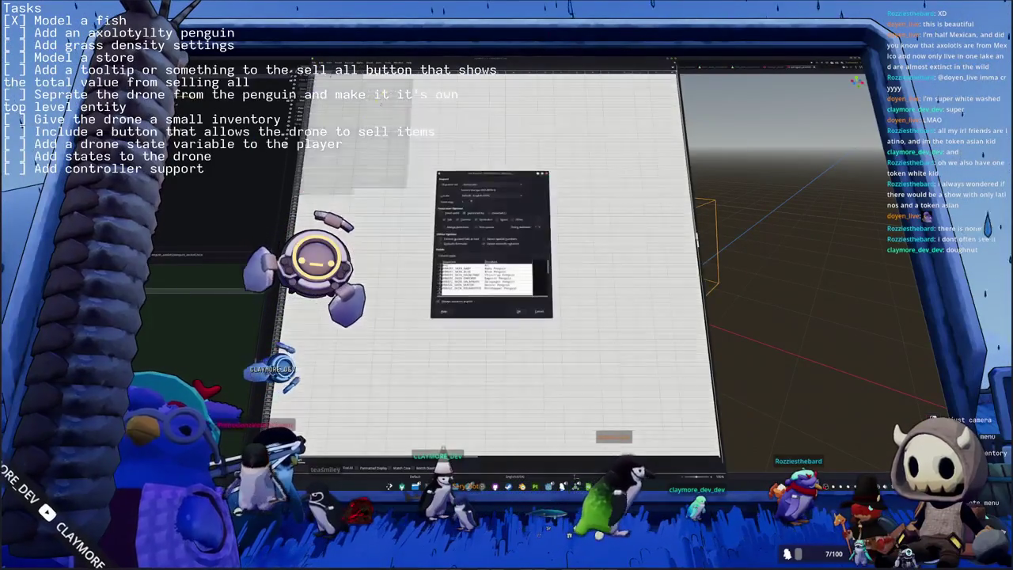
{"action": "left_click", "coordinate": [518, 311]}
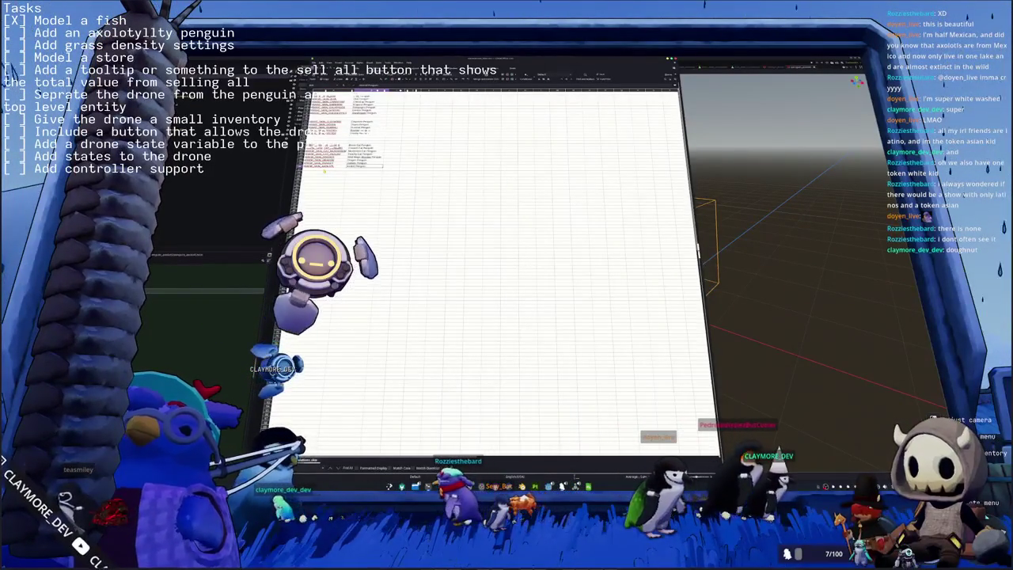
{"action": "key", "text": "alt+Tab"}
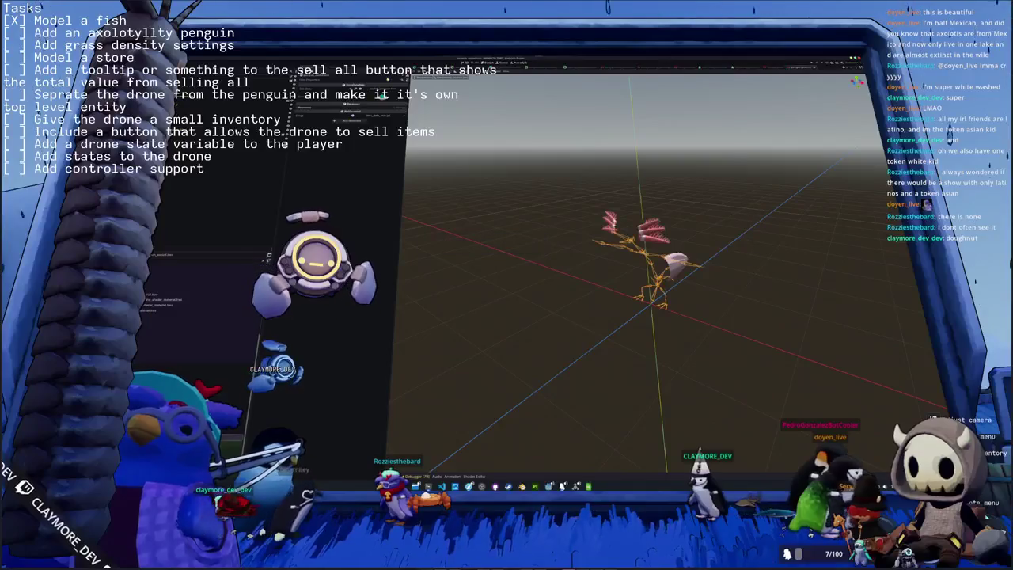
Expand the node's material shader parameters, save the scene, and run the game with F5.
{"action": "left_click", "coordinate": [349, 101]}
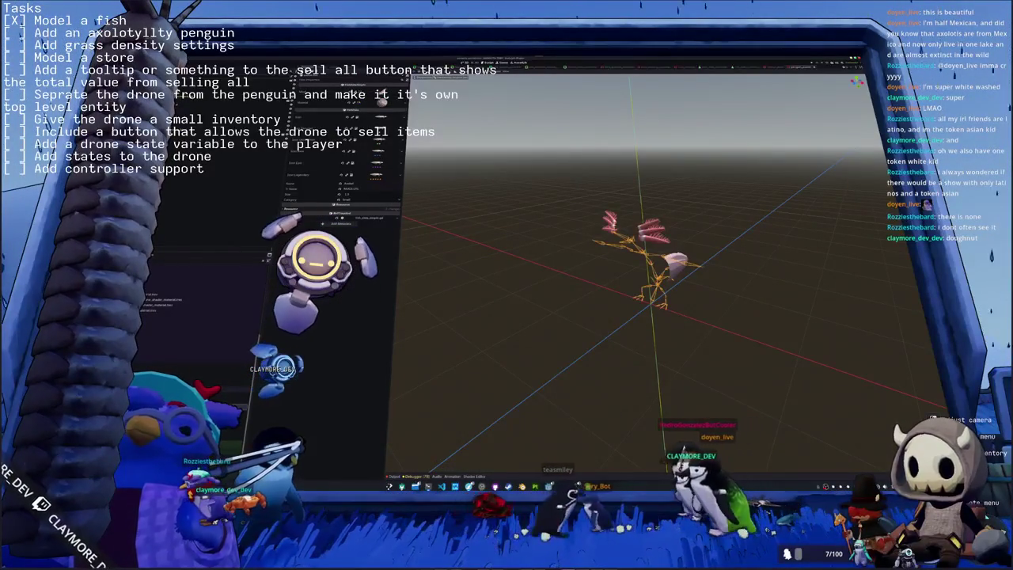
{"action": "left_click", "coordinate": [382, 101]}
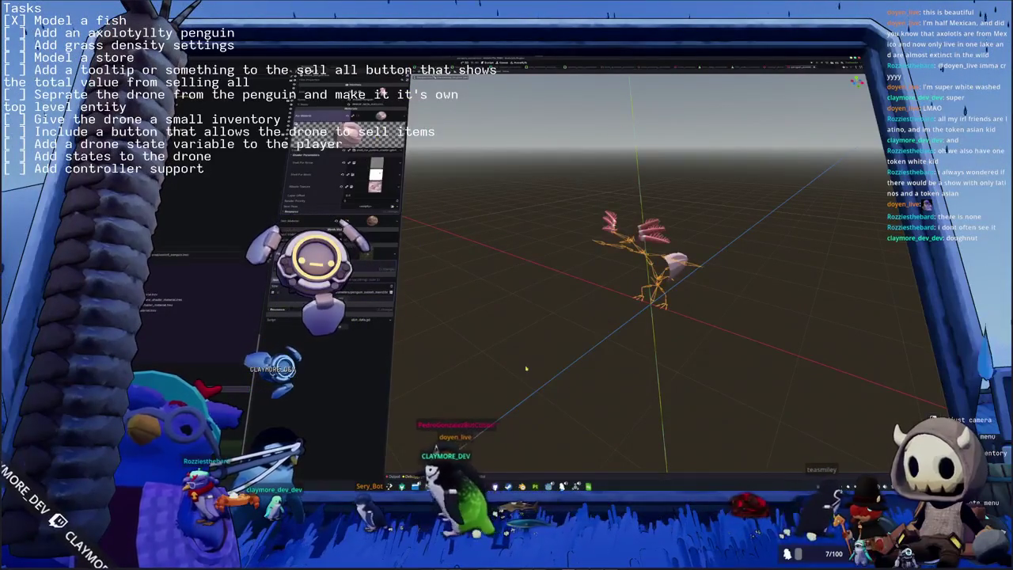
{"action": "key", "text": "alt+Tab"}
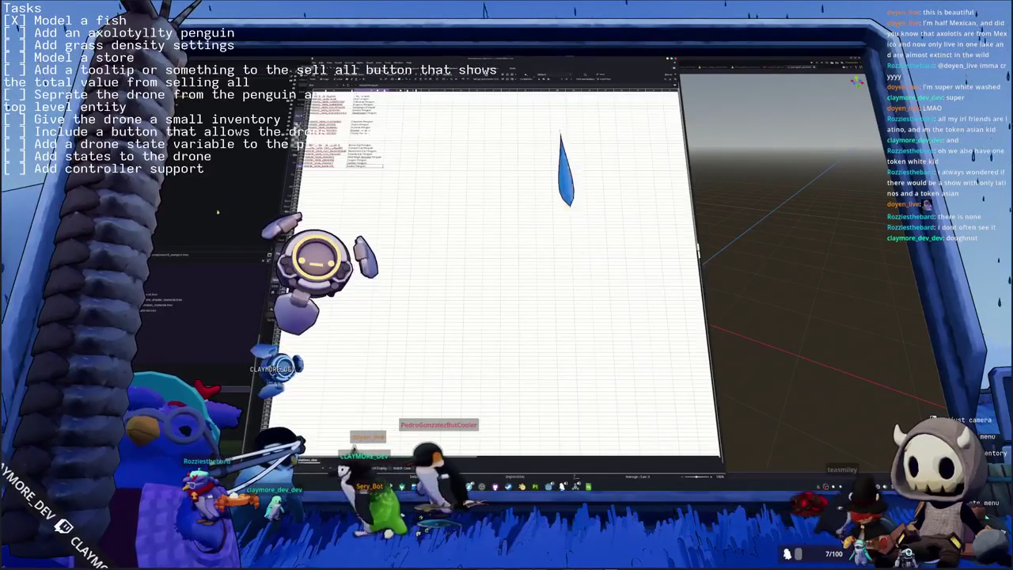
{"action": "key", "text": "alt+Tab"}
{"action": "key", "text": "ctrl+s"}
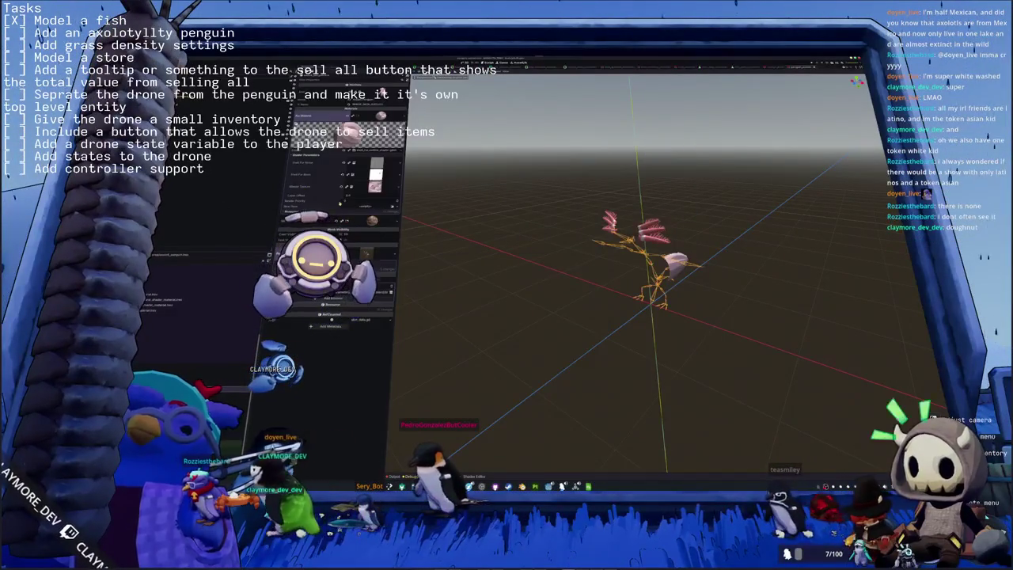
{"action": "key", "text": "F5"}
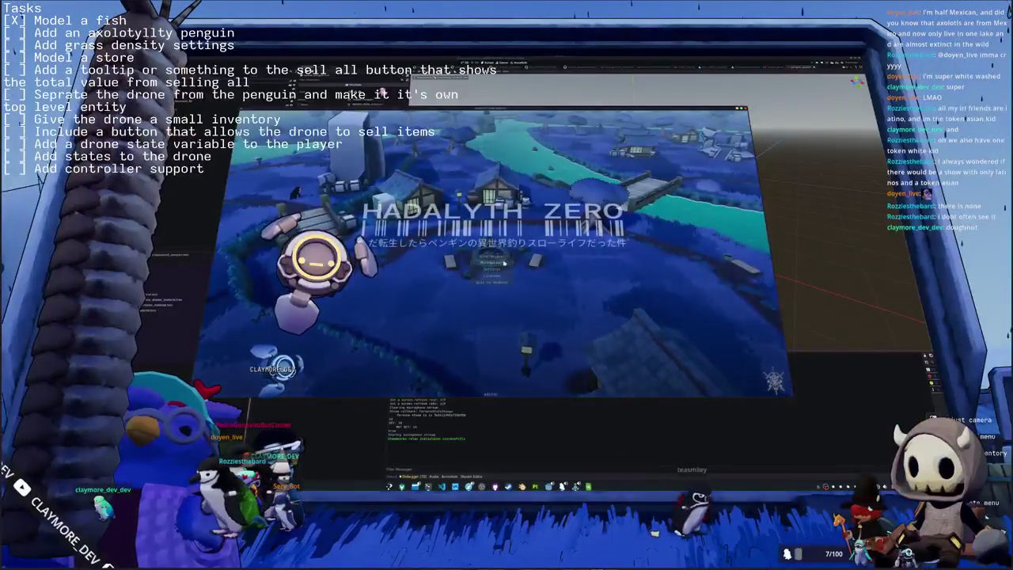
Start the game and view the Penguin customization page in the inventory.
{"action": "left_click", "coordinate": [497, 255]}
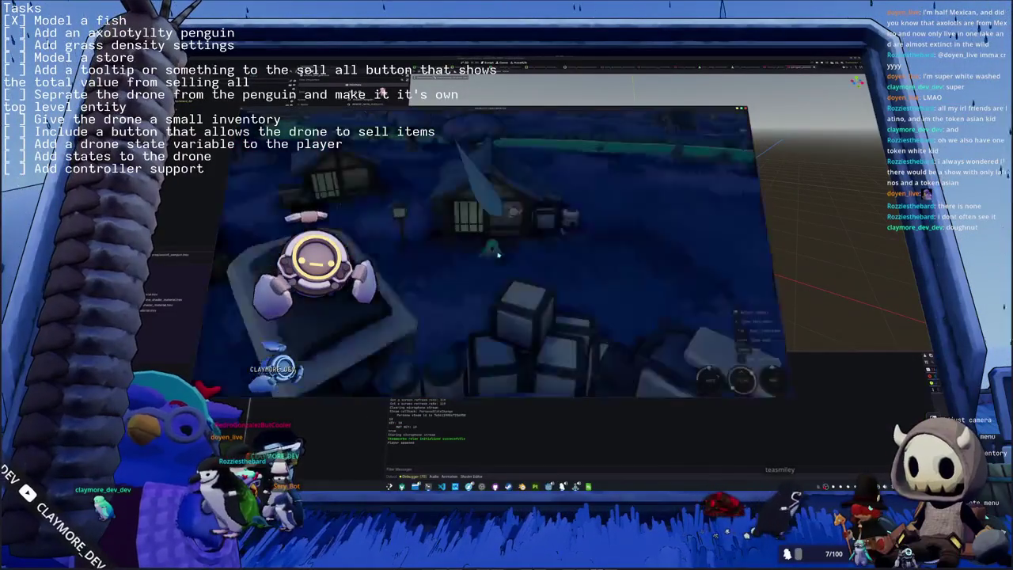
{"action": "key", "text": "Tab"}
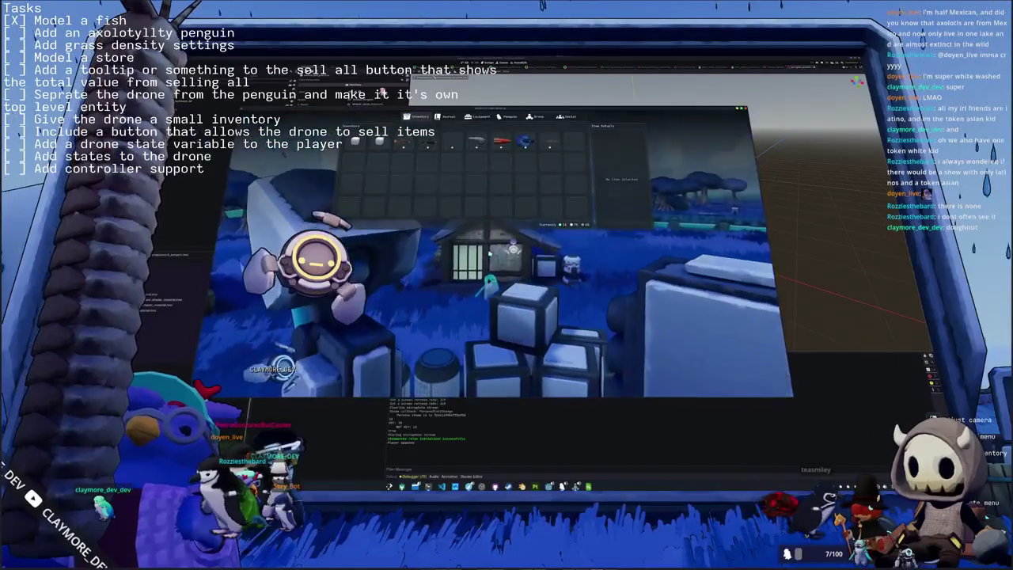
{"action": "left_click", "coordinate": [507, 117]}
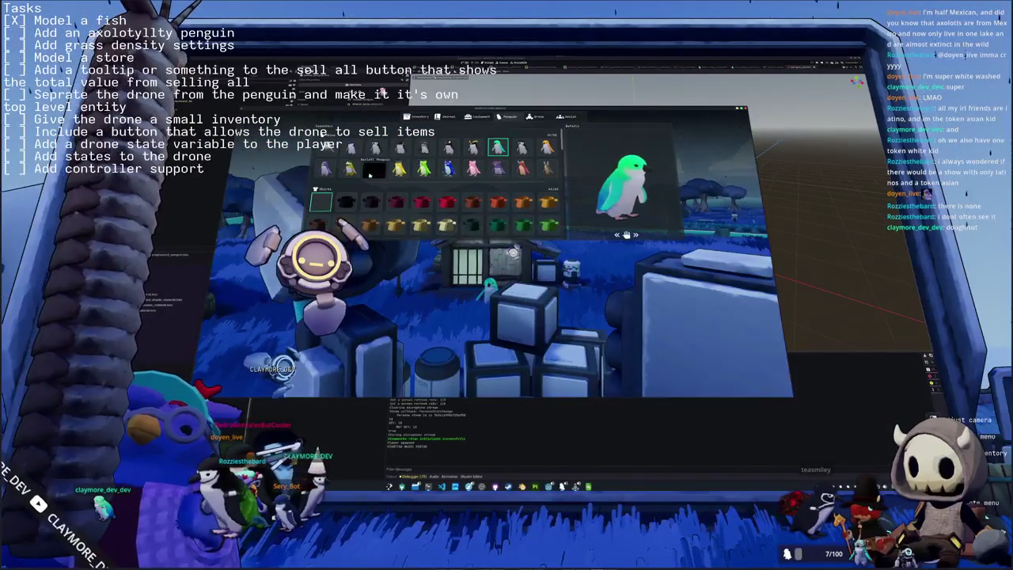
{"action": "key", "text": "Tab"}
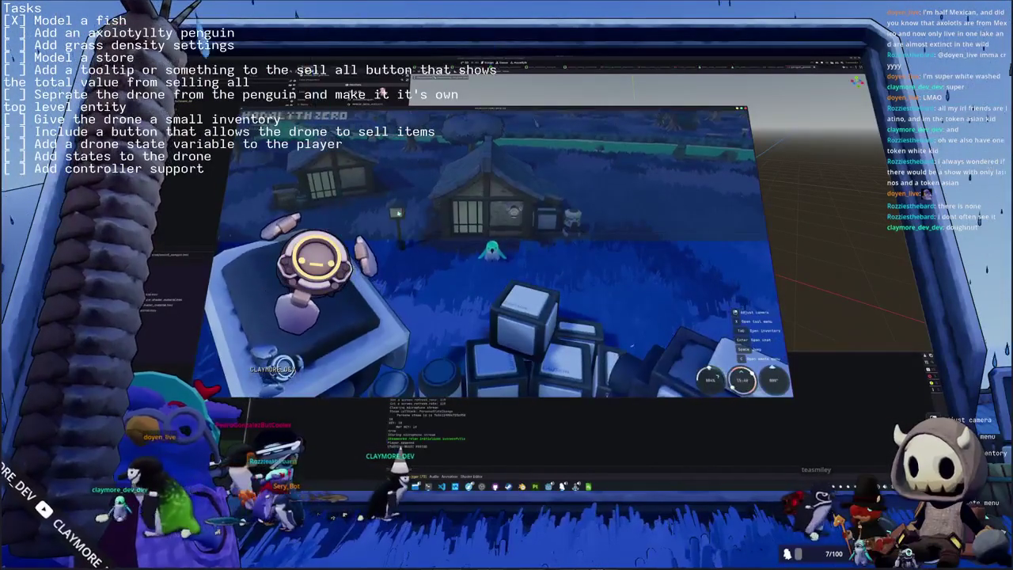
Change the penguin's colour to pink, then stop the game and select the penguin model.
{"action": "key", "text": "Tab"}
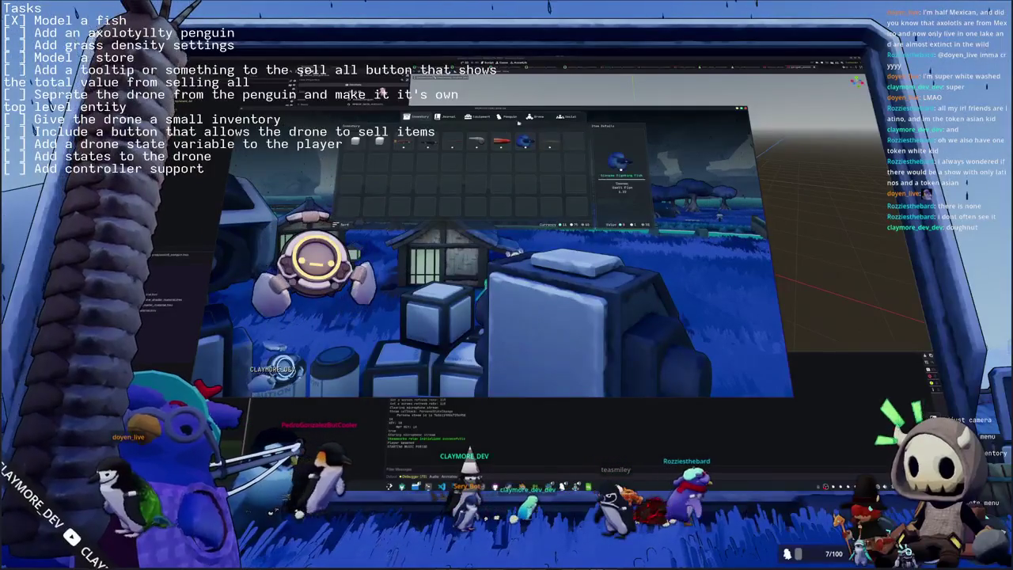
{"action": "left_click", "coordinate": [507, 117]}
{"action": "left_click", "coordinate": [373, 168]}
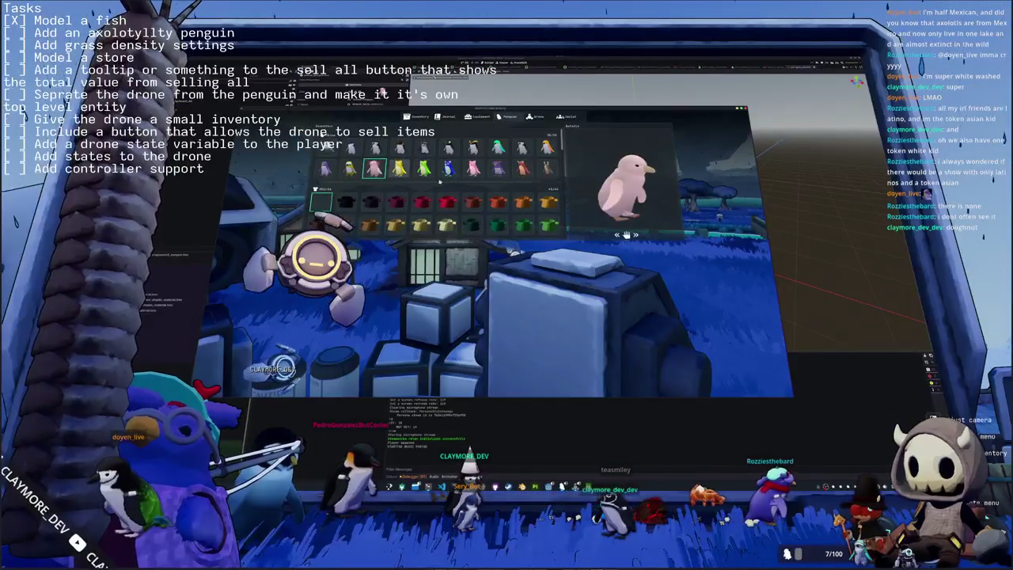
{"action": "key", "text": "Tab"}
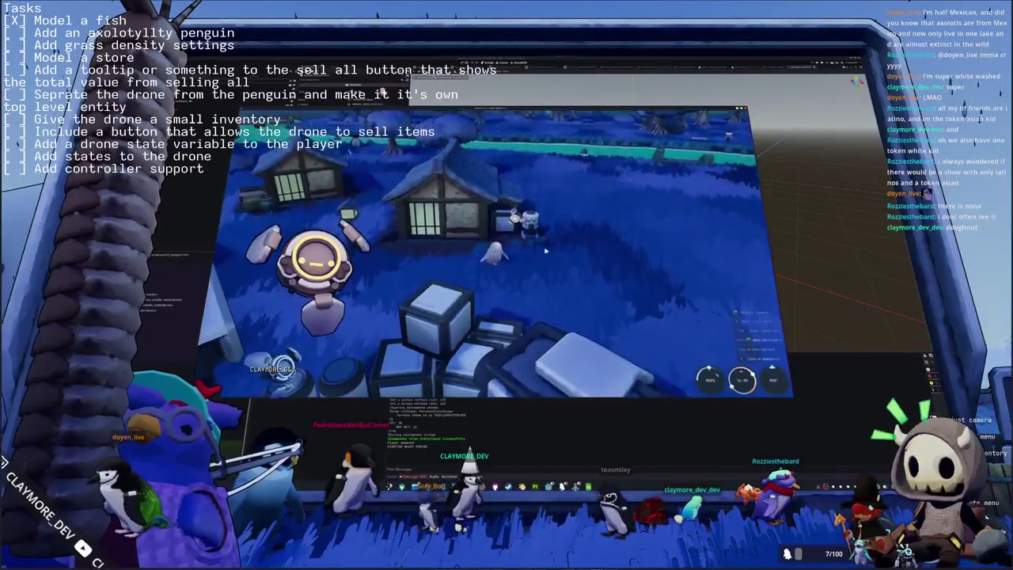
{"action": "key", "text": "F8"}
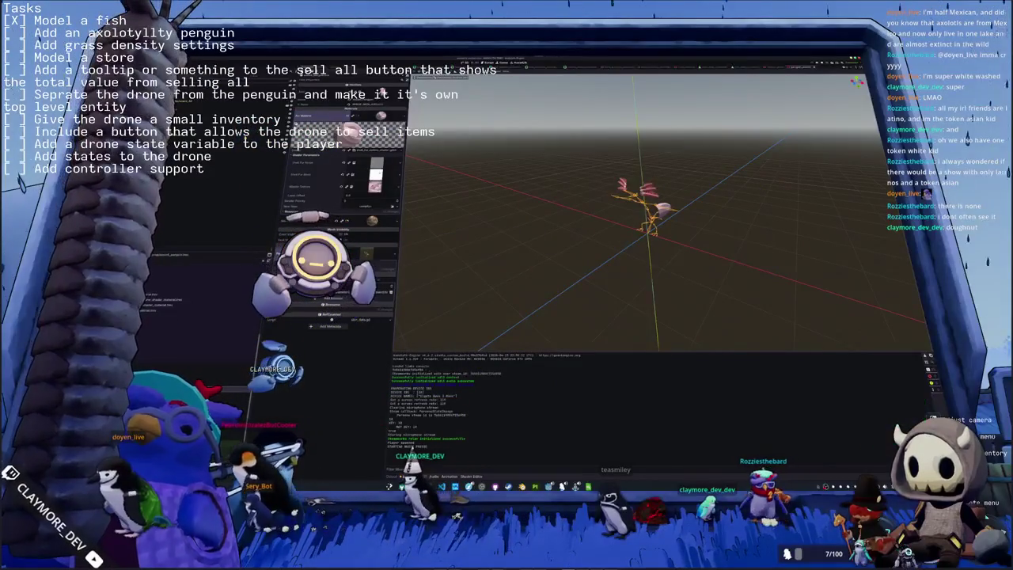
{"action": "left_click", "coordinate": [643, 212]}
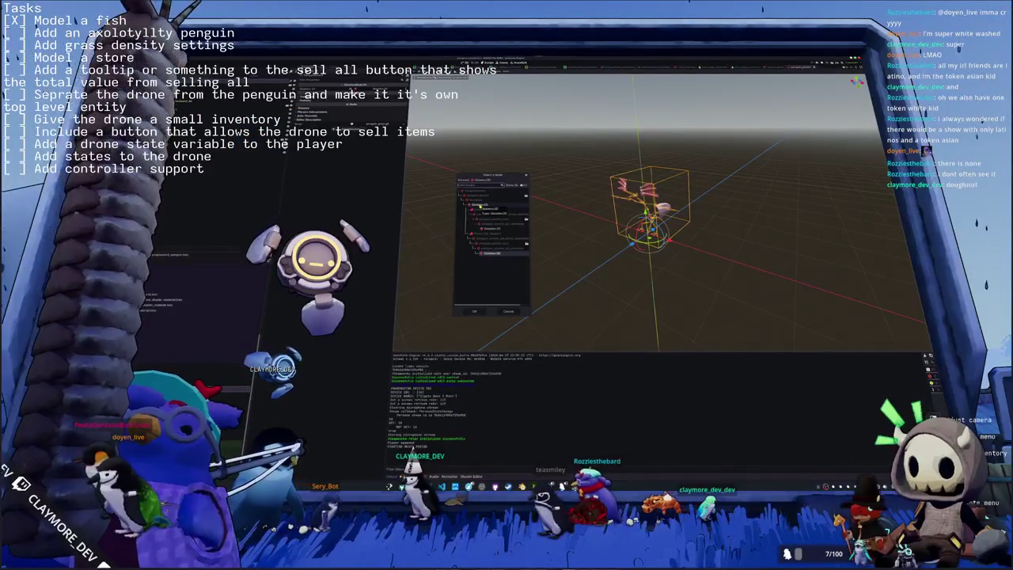
Confirm the picked node, then add a spring bone node found by searching 'spring'.
{"action": "double_click", "coordinate": [489, 208]}
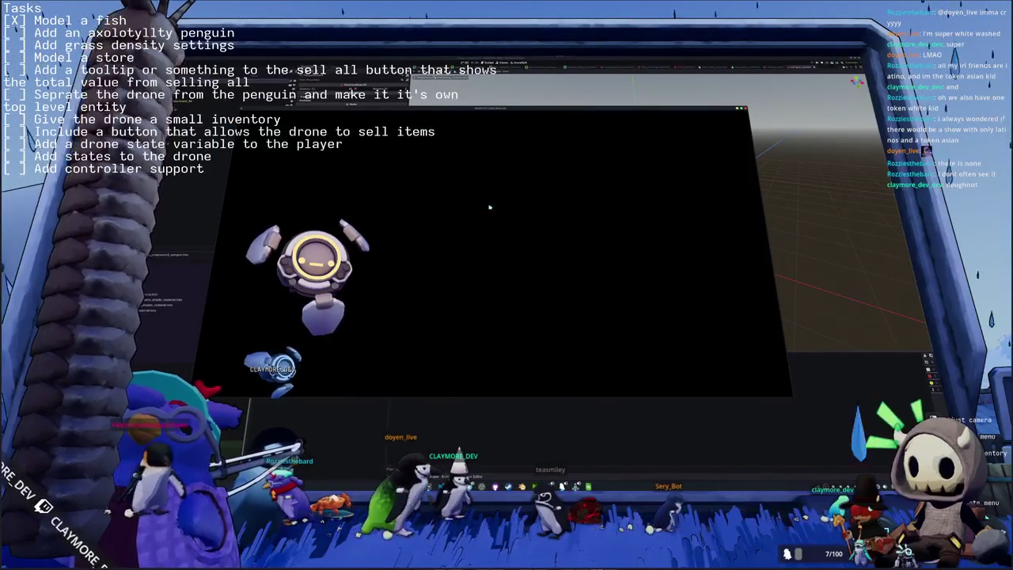
{"action": "key", "text": "F8"}
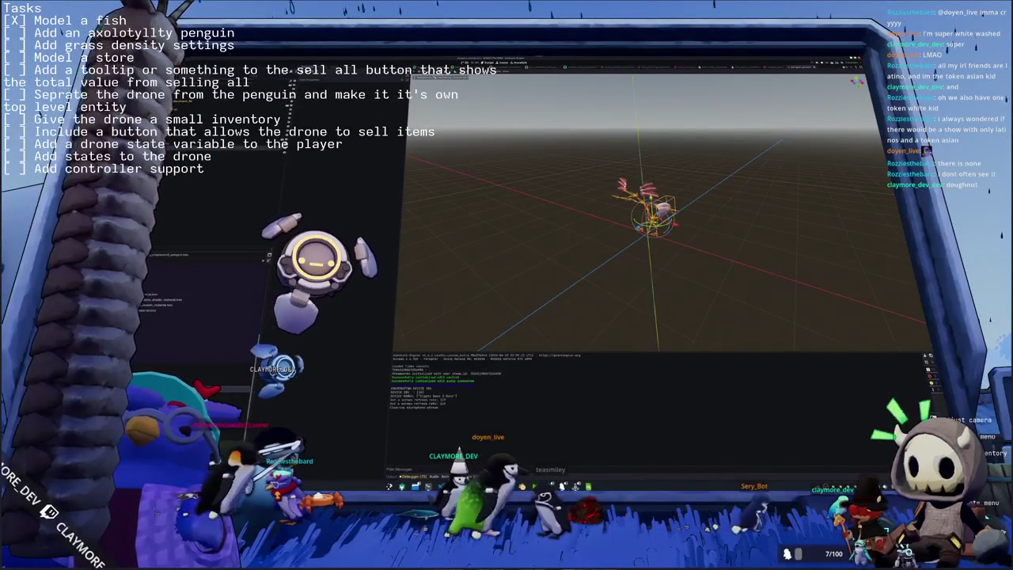
{"action": "key", "text": "ctrl+a"}
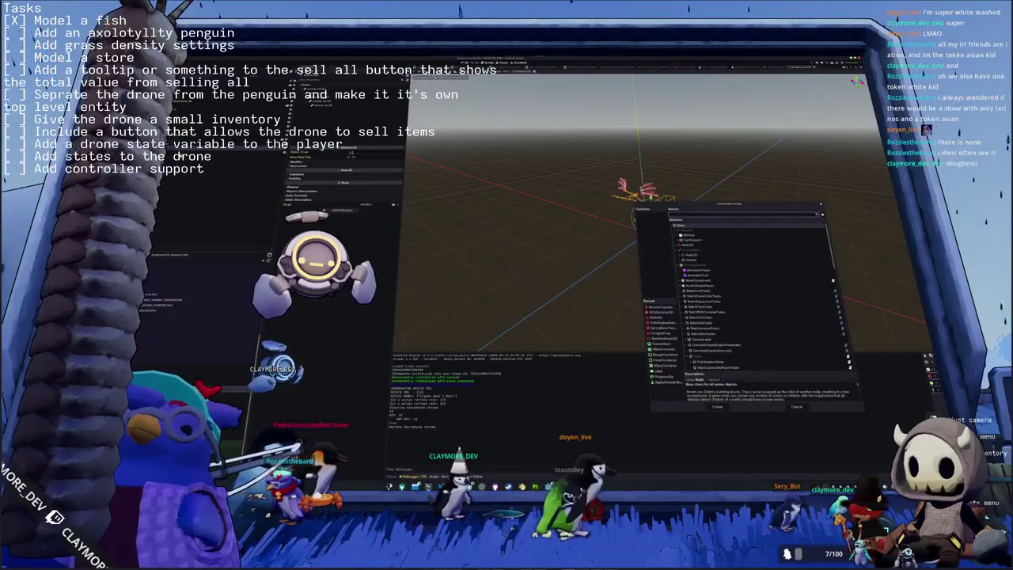
{"action": "type", "text": "spring"}
{"action": "key", "text": "Down"}
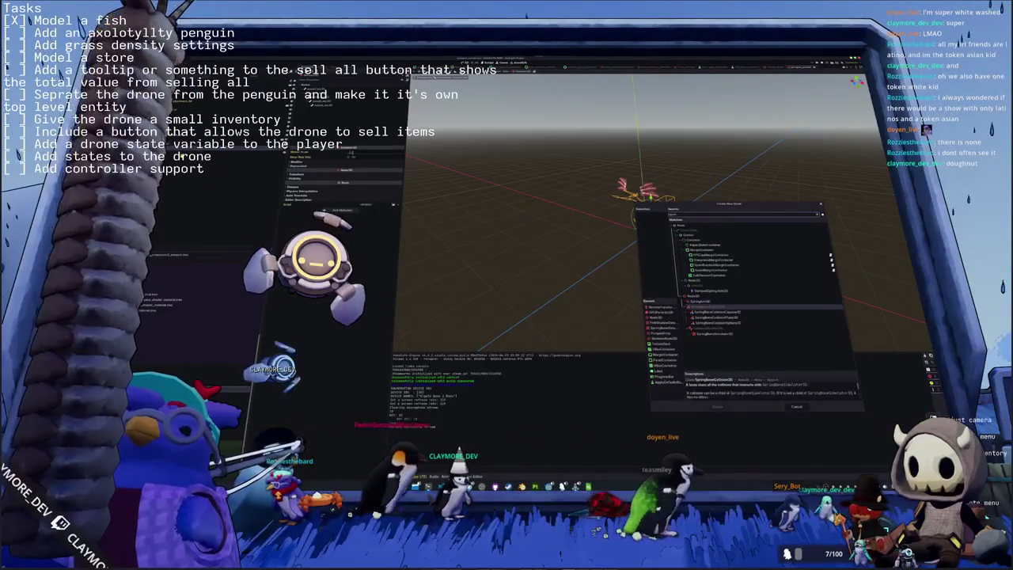
{"action": "key", "text": "Down"}
{"action": "key", "text": "Down"}
{"action": "key", "text": "Down"}
{"action": "key", "text": "Return"}
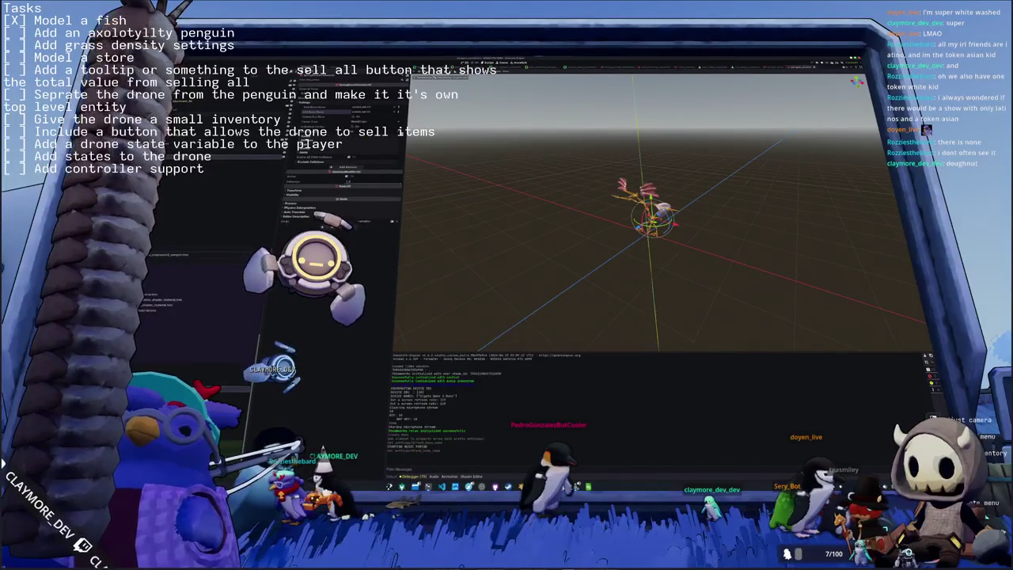
Add a second spring node to the penguin scene.
{"action": "key", "text": "ctrl+a"}
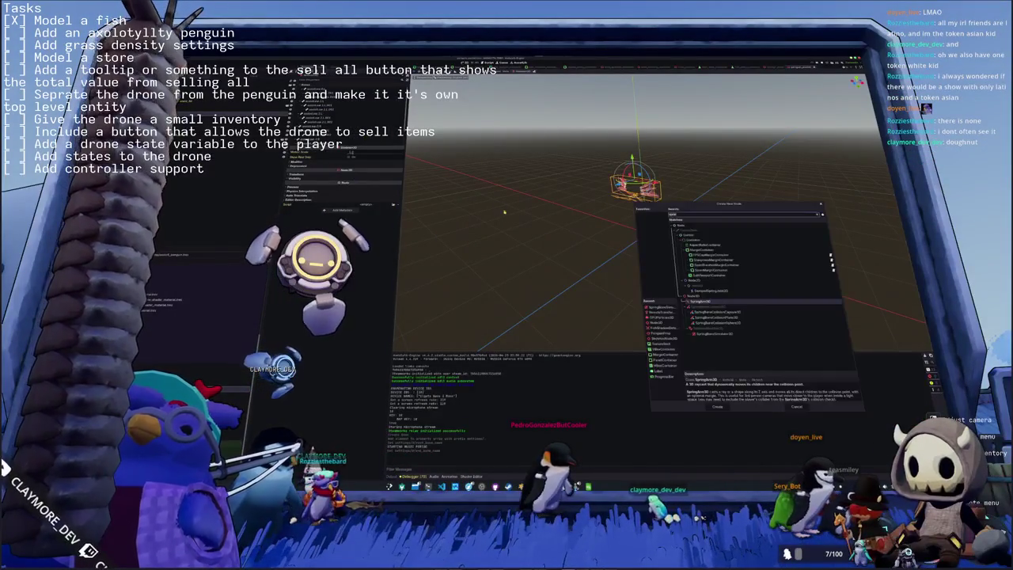
{"action": "key", "text": "Return"}
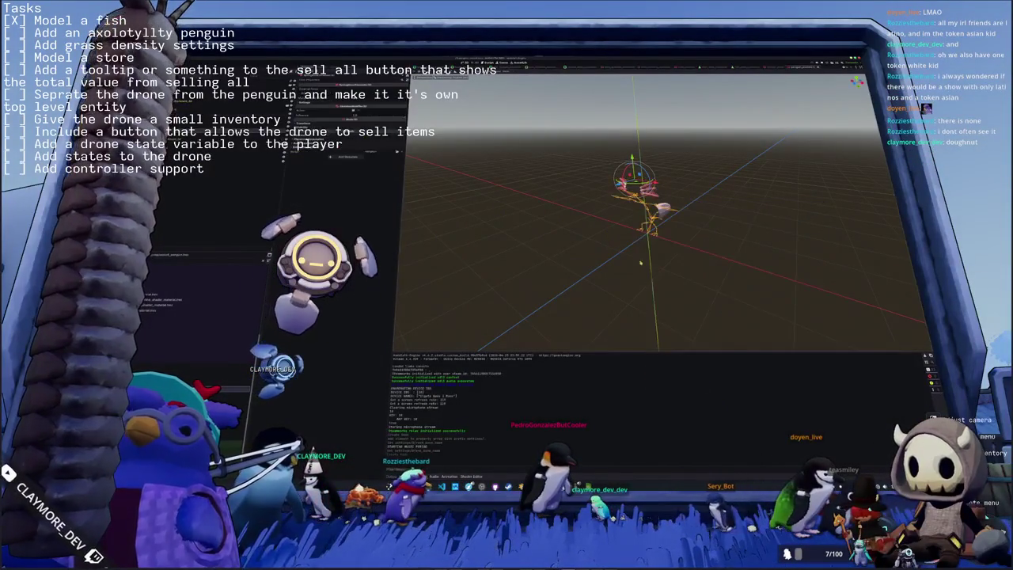
{"action": "scroll", "coordinate": [640, 262], "scroll_direction": "up", "scroll_amount": 4}
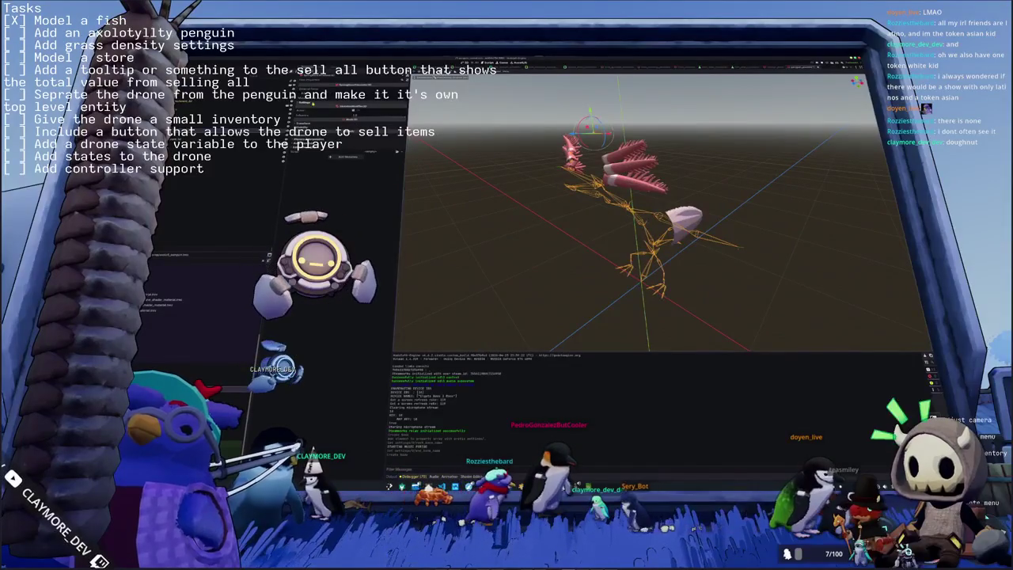
Set the spring node's mode option and choose the gill bone for the spring chain.
{"action": "left_click", "coordinate": [360, 116]}
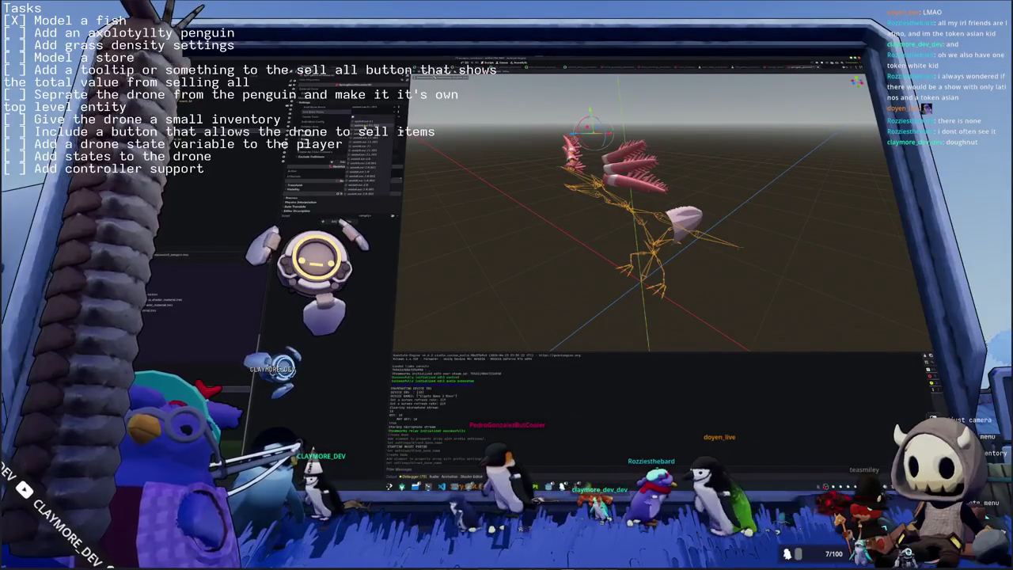
{"action": "left_click", "coordinate": [364, 167]}
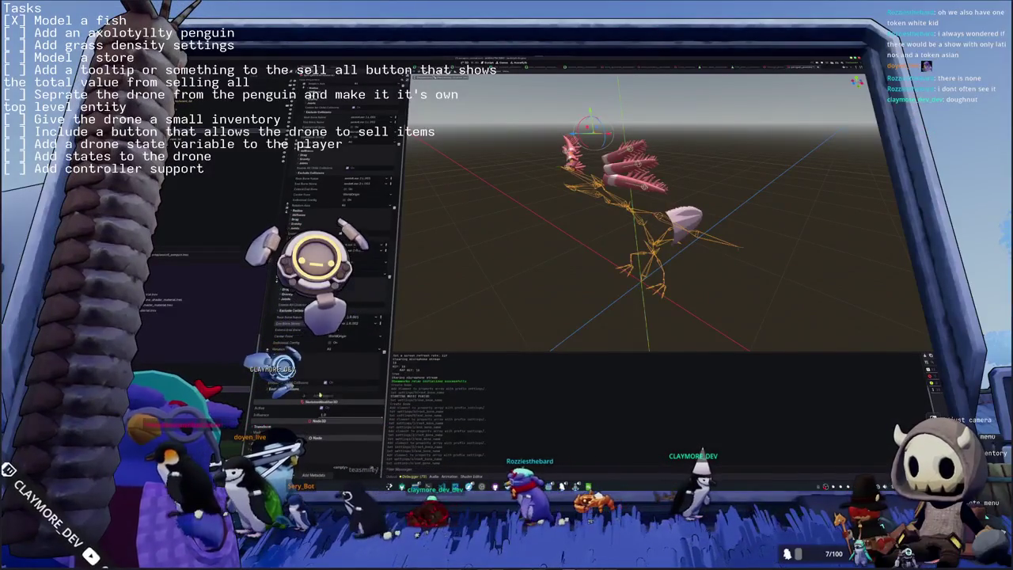
{"action": "scroll", "coordinate": [320, 393], "scroll_direction": "down", "scroll_amount": 5}
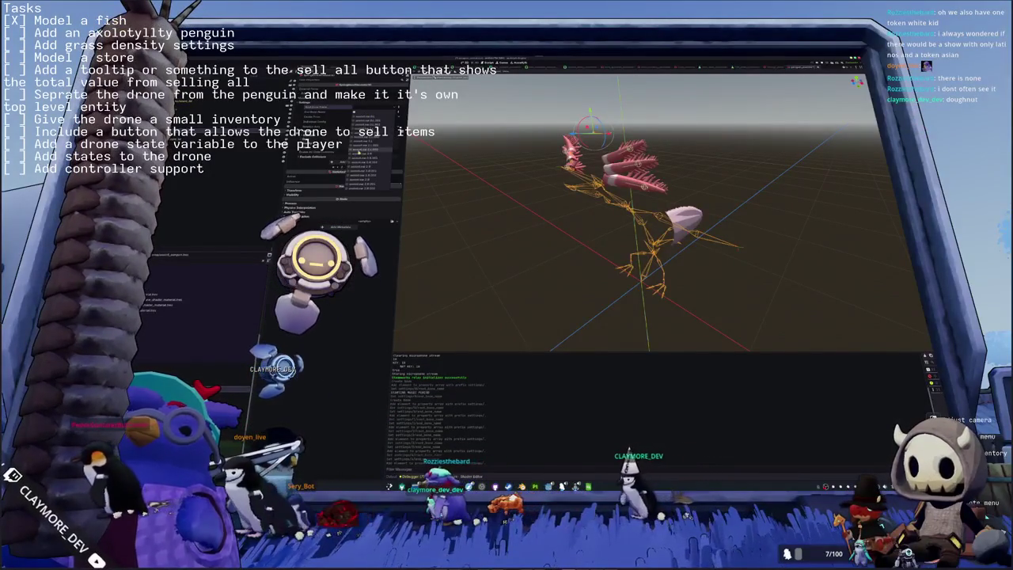
{"action": "left_click", "coordinate": [366, 112]}
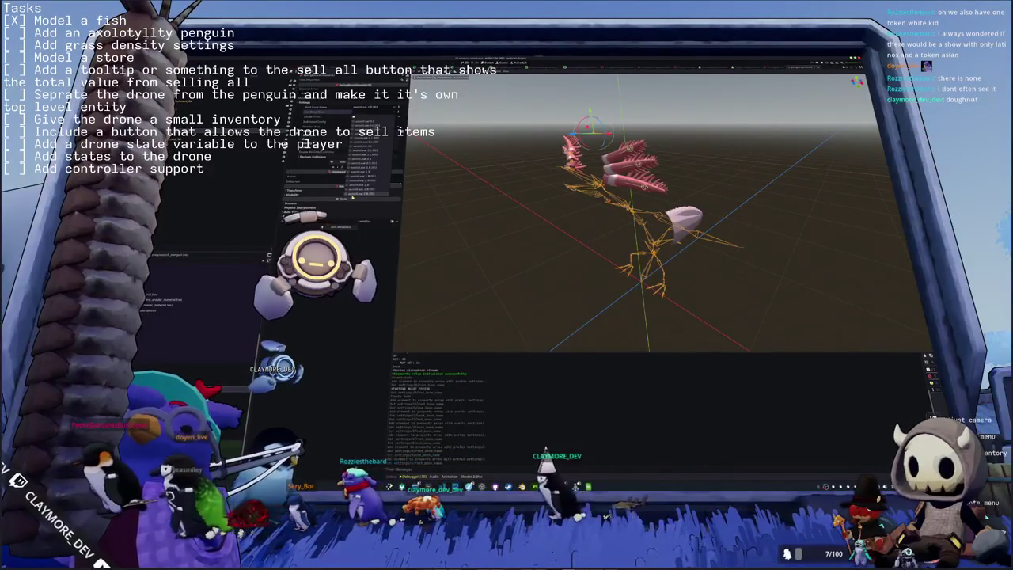
{"action": "left_click", "coordinate": [352, 194]}
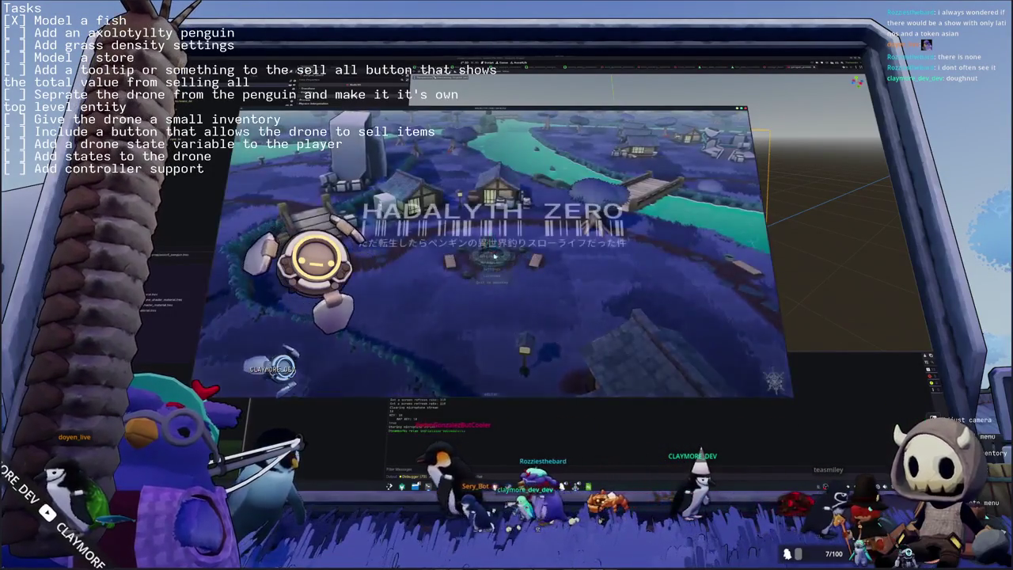
Enter the game and walk the axolotl penguin along the path, over the bridge and toward the village.
{"action": "left_click", "coordinate": [494, 256]}
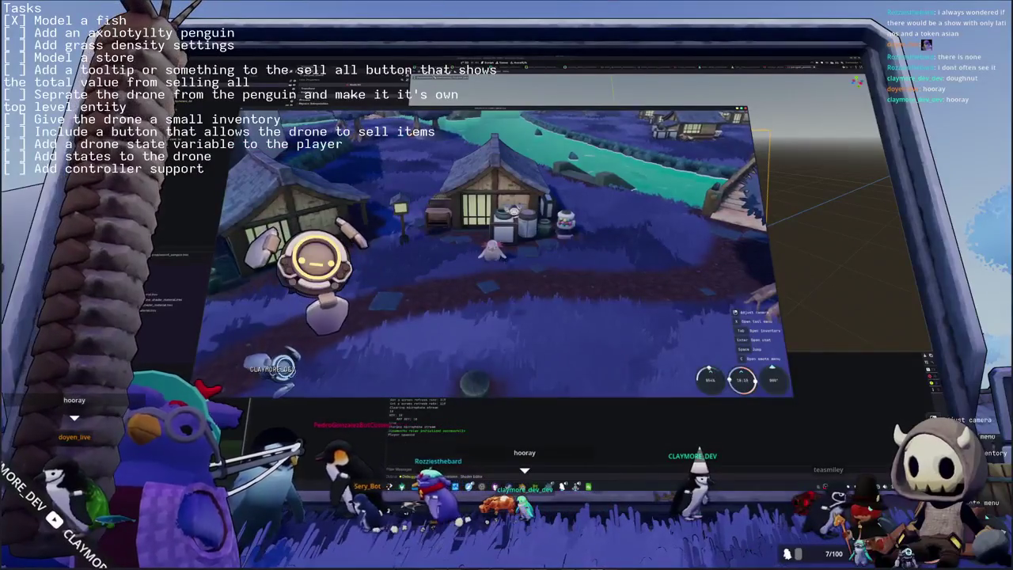
{"action": "right_click_drag", "start_coordinate": [493, 254], "coordinate": [601, 254]}
{"action": "key", "text": "w"}
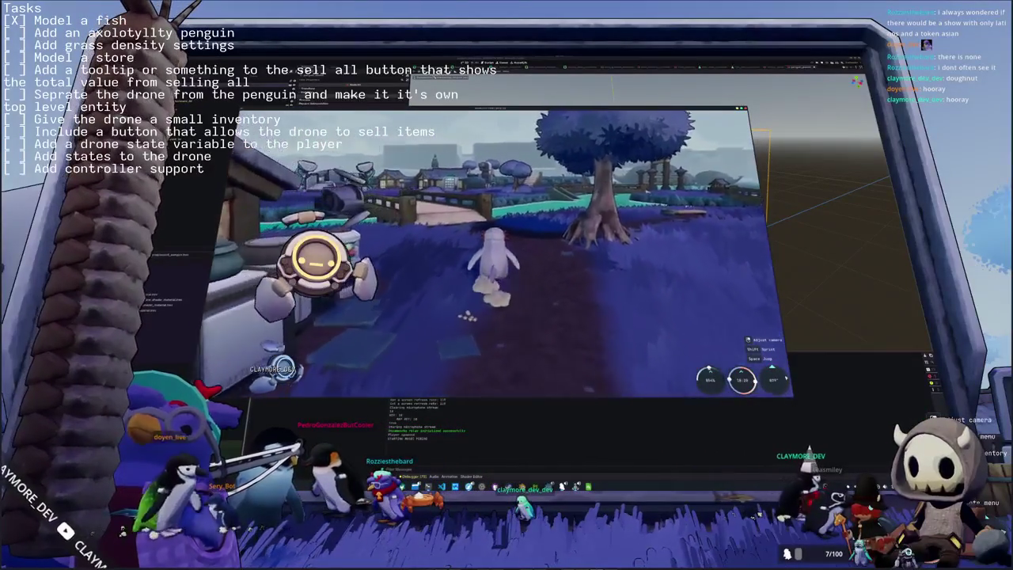
{"action": "key", "text": "d"}
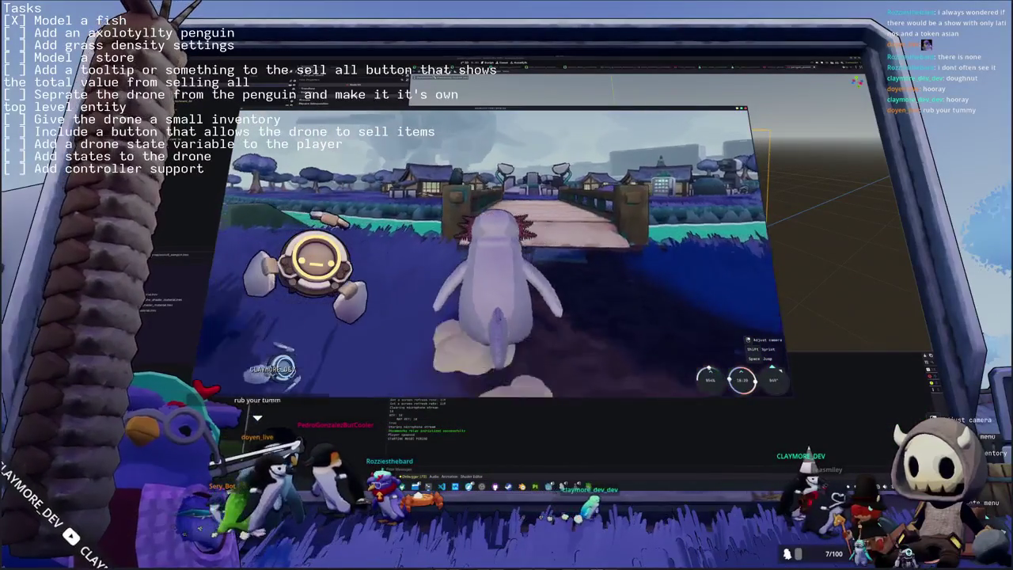
{"action": "key", "text": "w"}
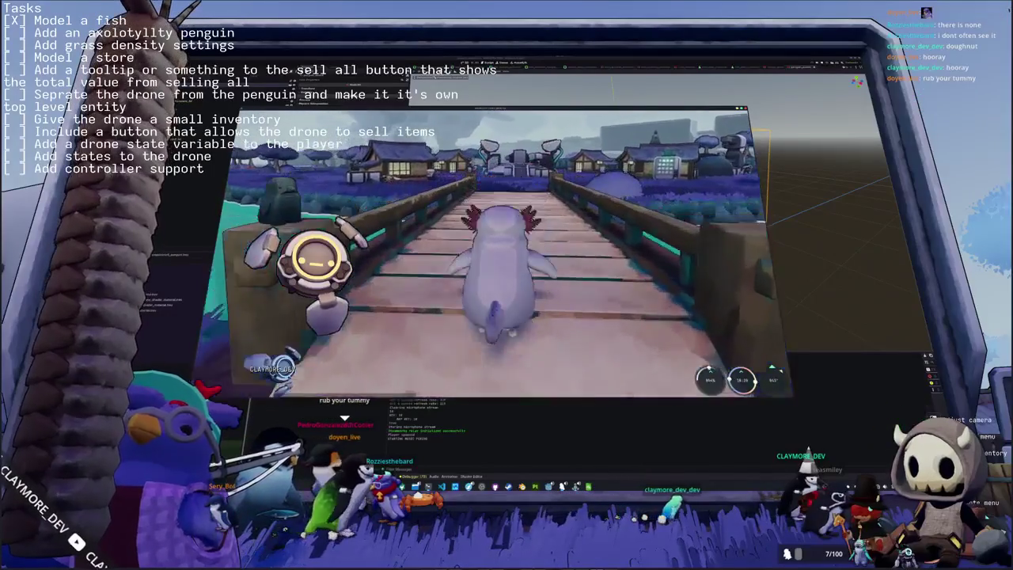
{"action": "key", "text": "d"}
{"action": "key", "text": "d"}
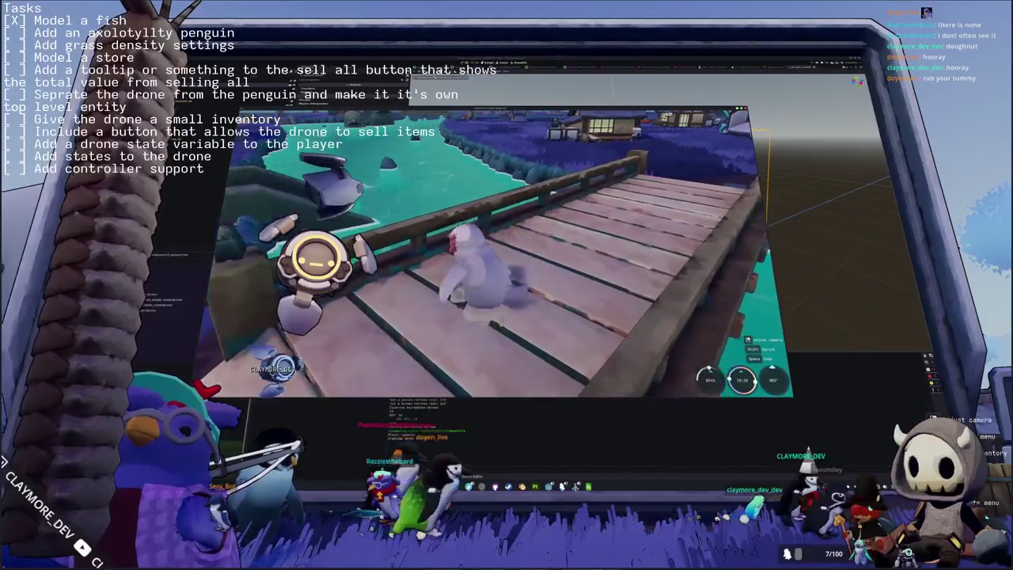
{"action": "key", "text": "a"}
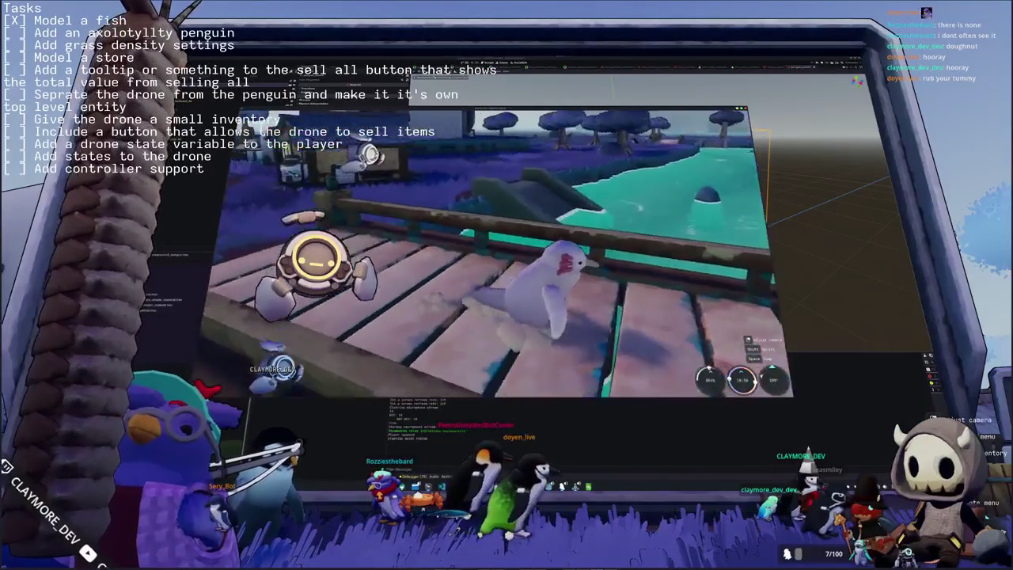
{"action": "key", "text": "w"}
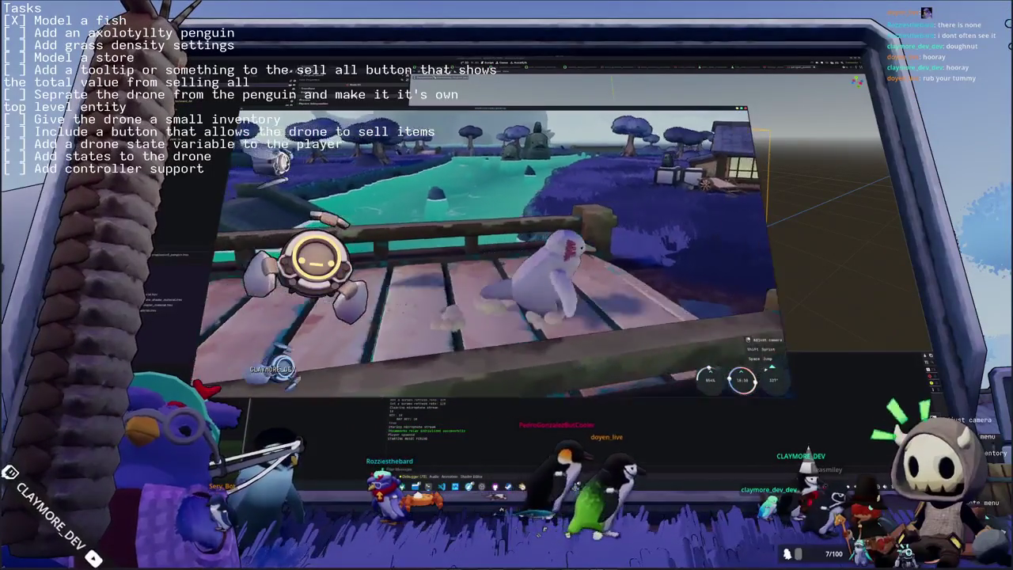
{"action": "key", "text": "s"}
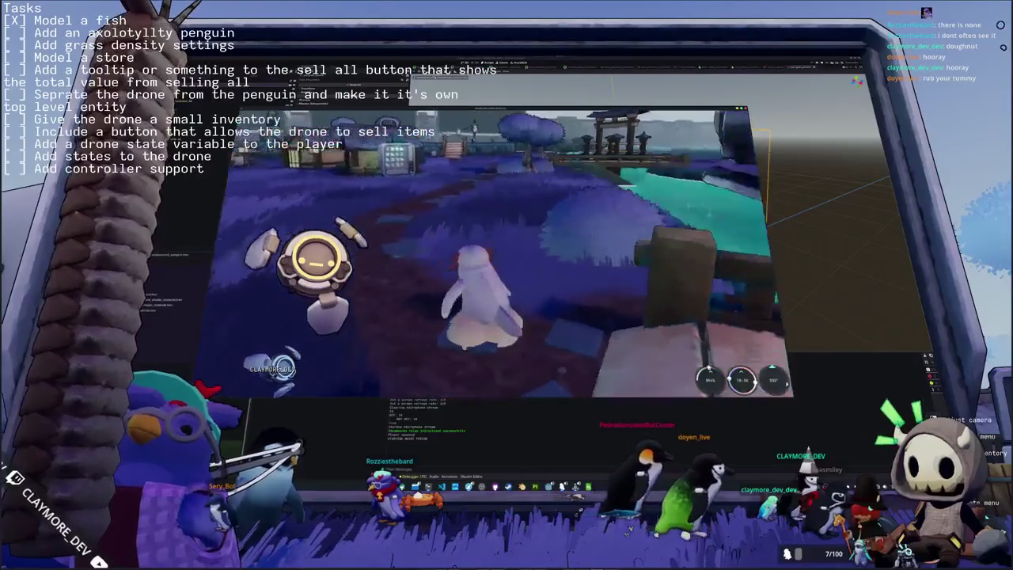
{"action": "key", "text": "w"}
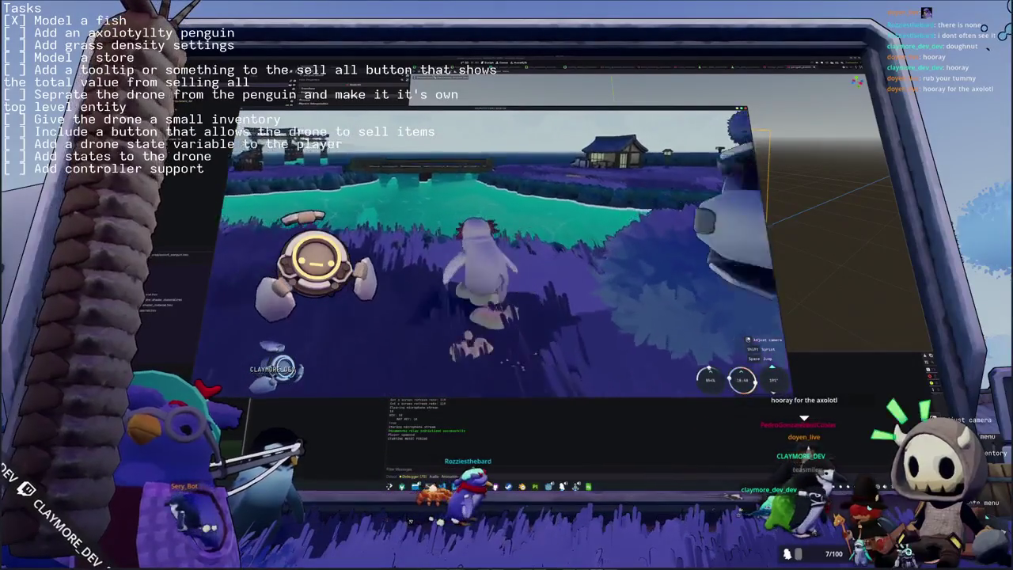
{"action": "key", "text": "a"}
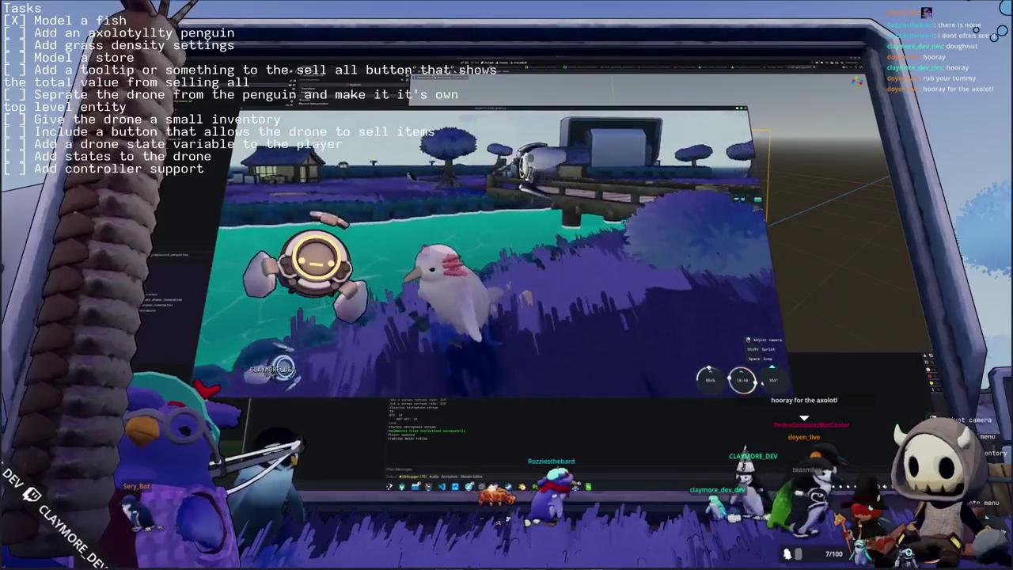
{"action": "key", "text": "a"}
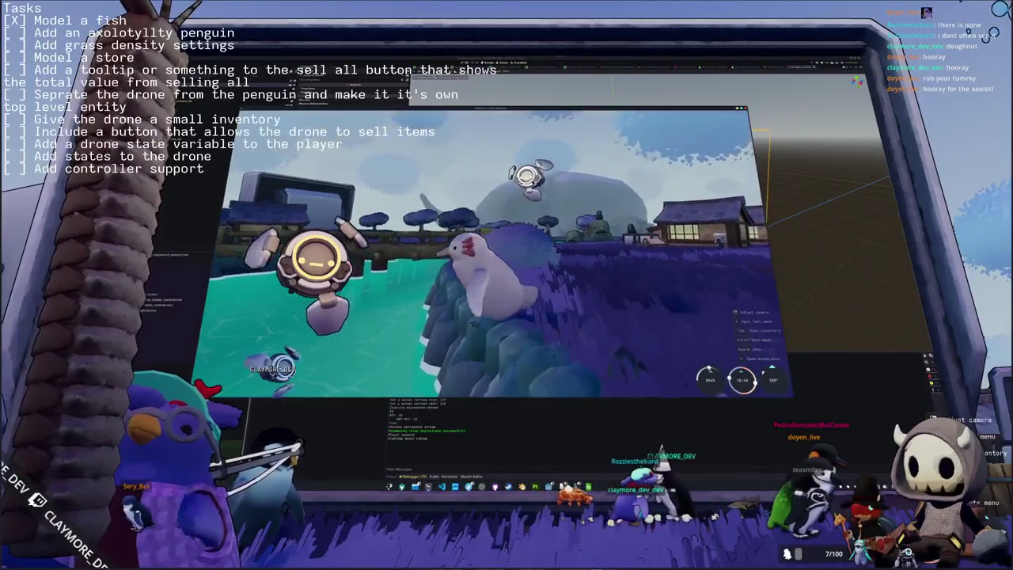
{"action": "key", "text": "w"}
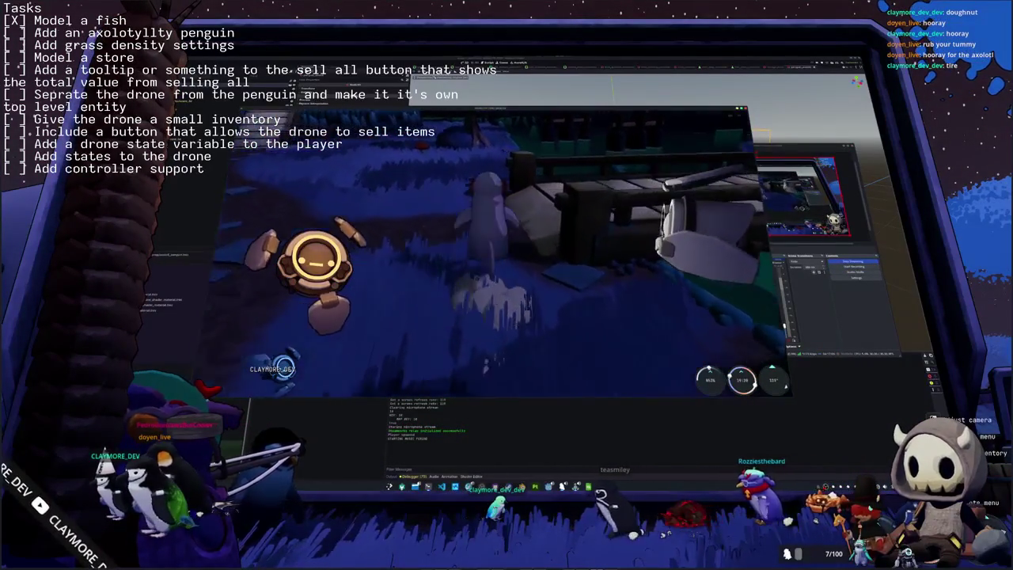
Put a black shirt on the penguin in the inventory, rotating the preview to check its back.
{"action": "key", "text": "Tab"}
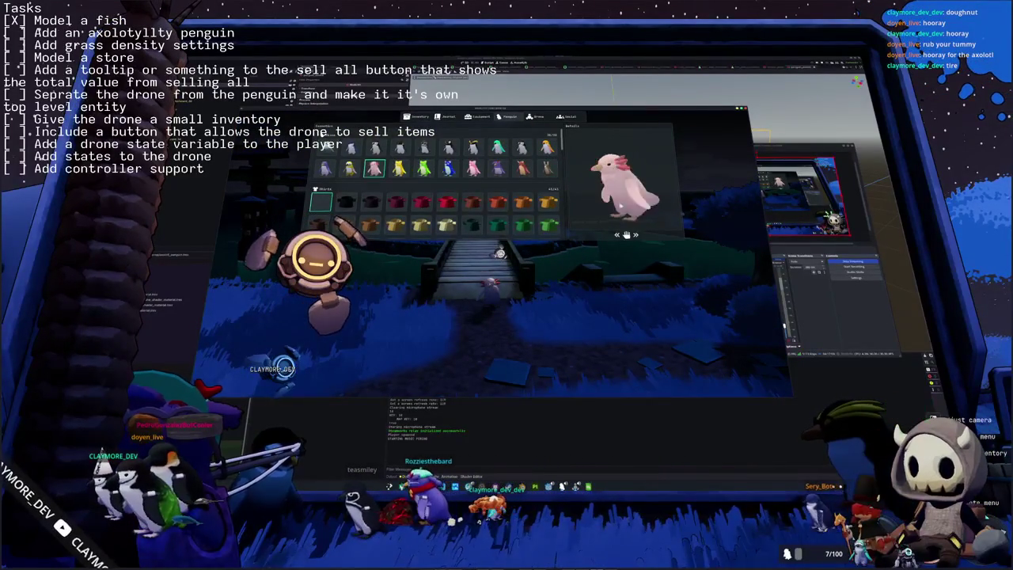
{"action": "left_click_drag", "start_coordinate": [614, 204], "coordinate": [587, 206]}
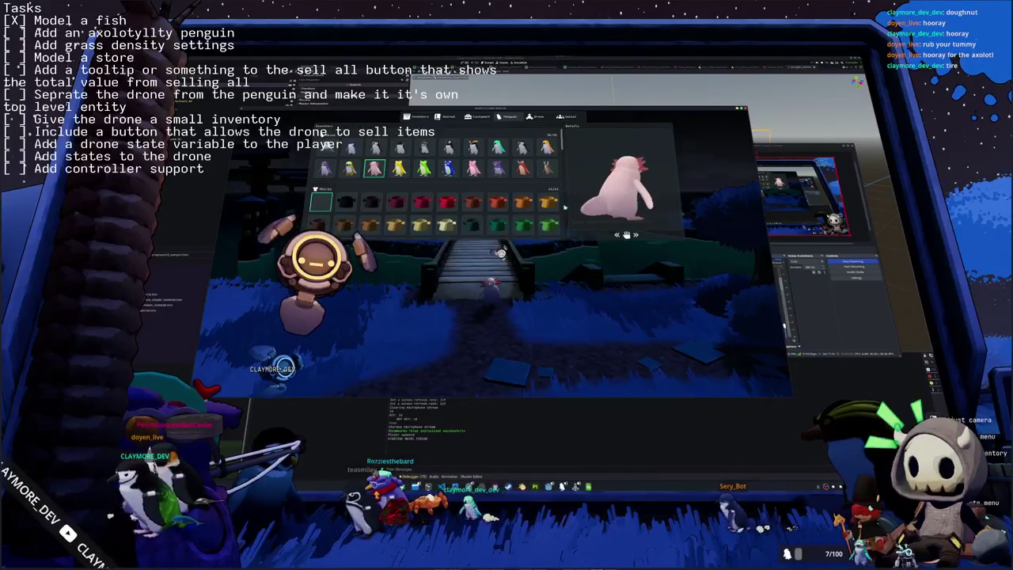
{"action": "mouse_move", "coordinate": [346, 202]}
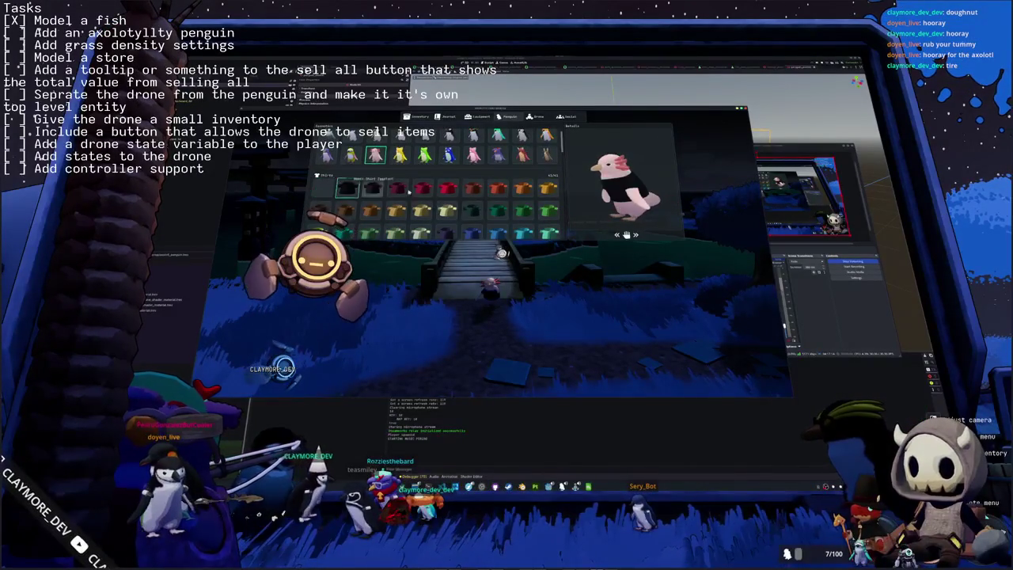
{"action": "scroll", "coordinate": [348, 212], "scroll_direction": "down", "scroll_amount": 1}
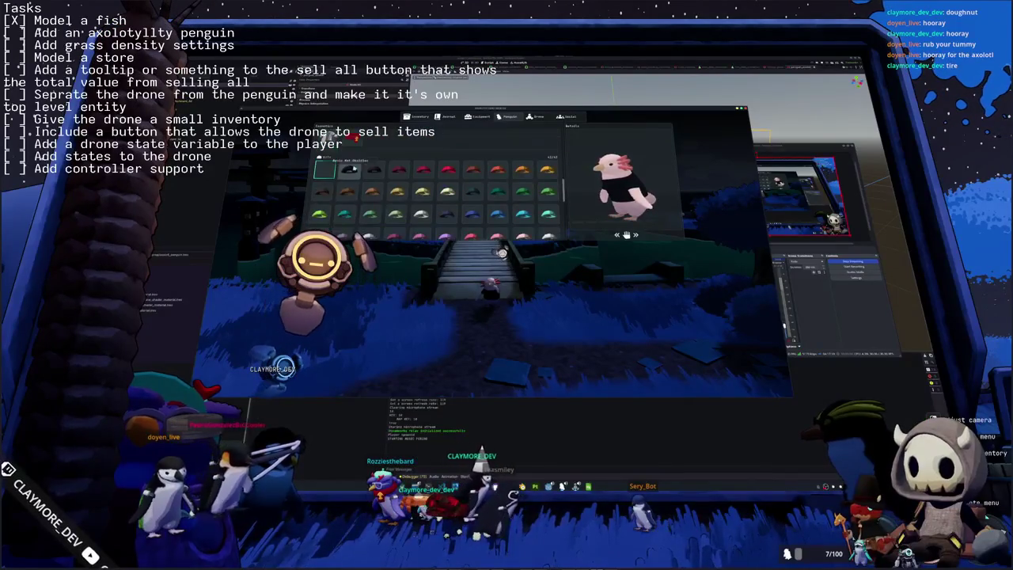
{"action": "key", "text": "Escape"}
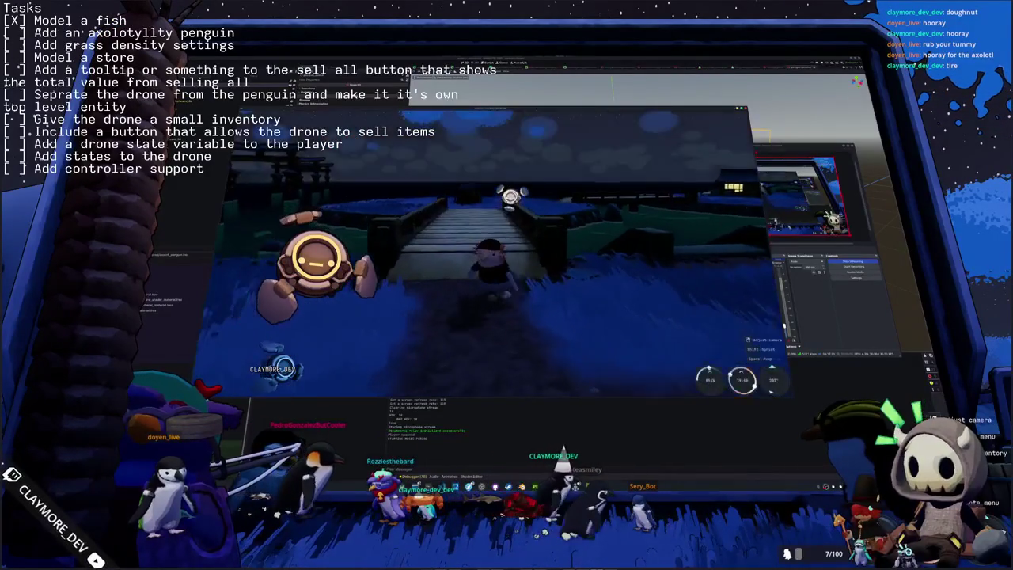
Walk the shirted axolotl penguin forward across the bridge.
{"action": "key", "text": "w"}
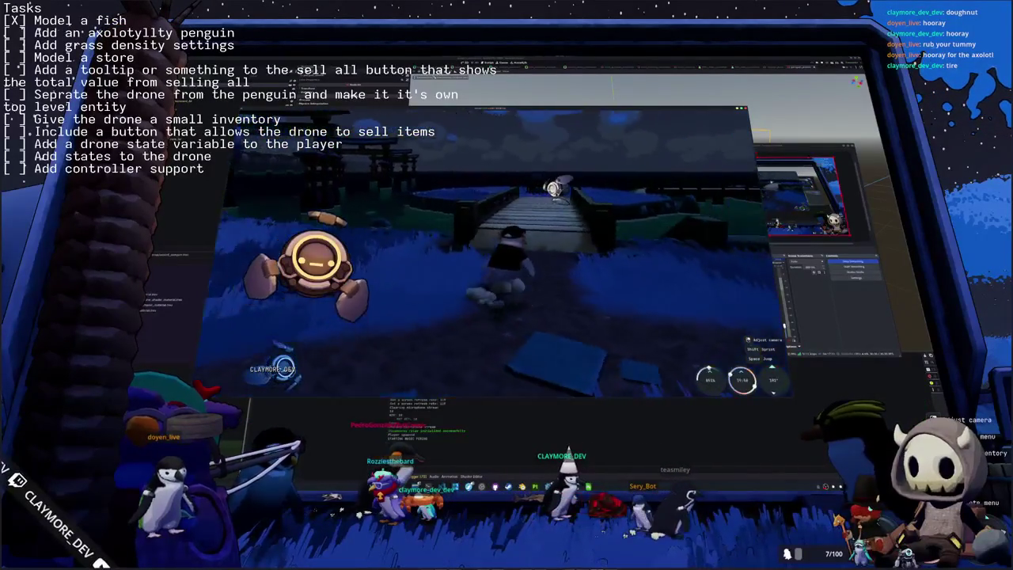
{"action": "key", "text": "w"}
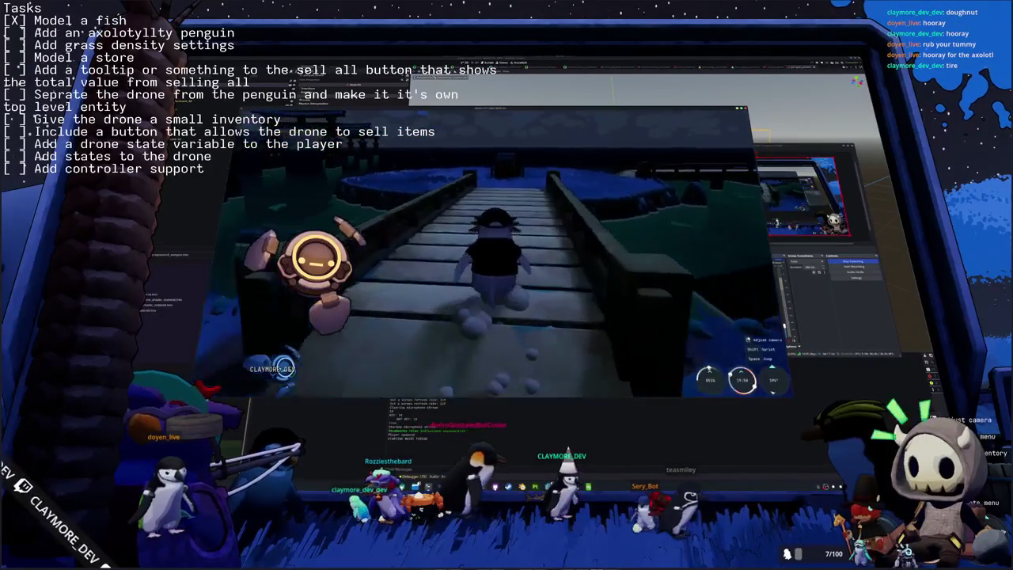
{"action": "key", "text": "w"}
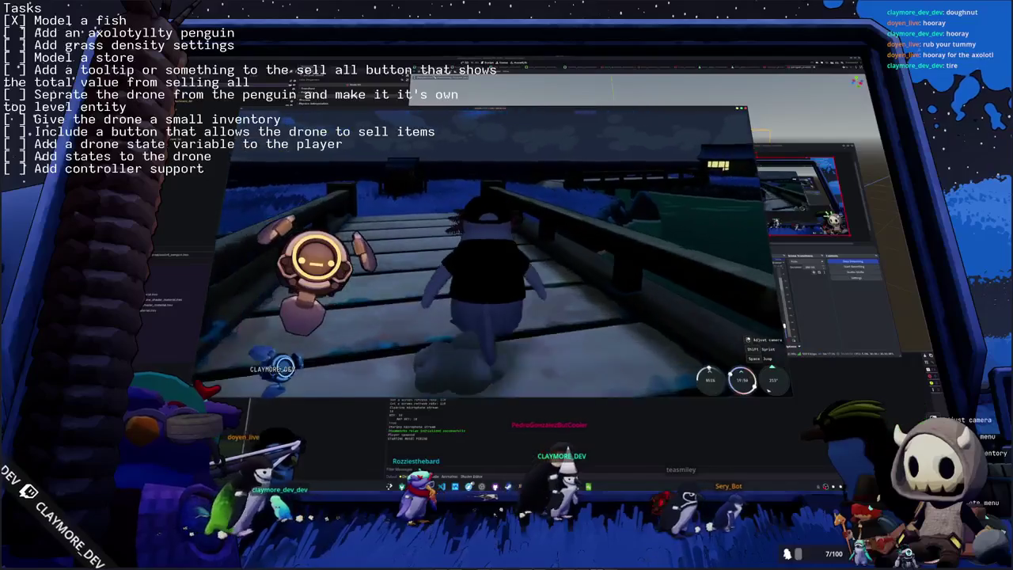
{"action": "key", "text": "w"}
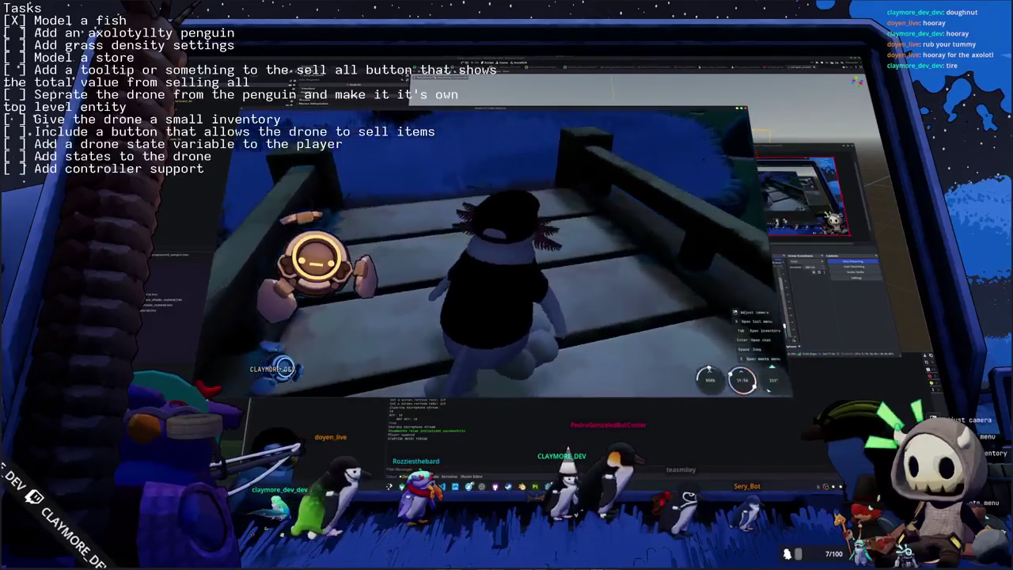
{"action": "key", "text": "w"}
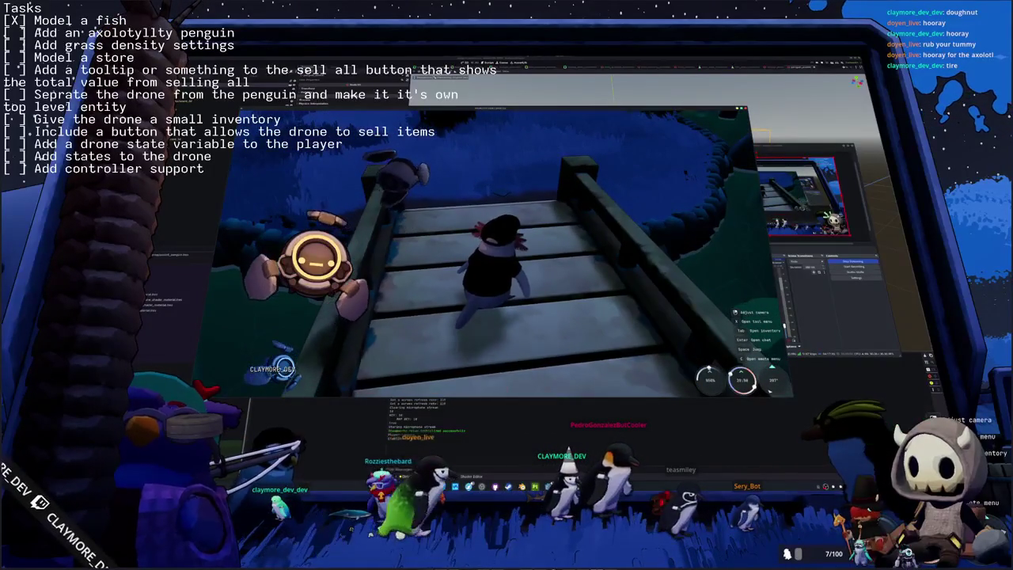
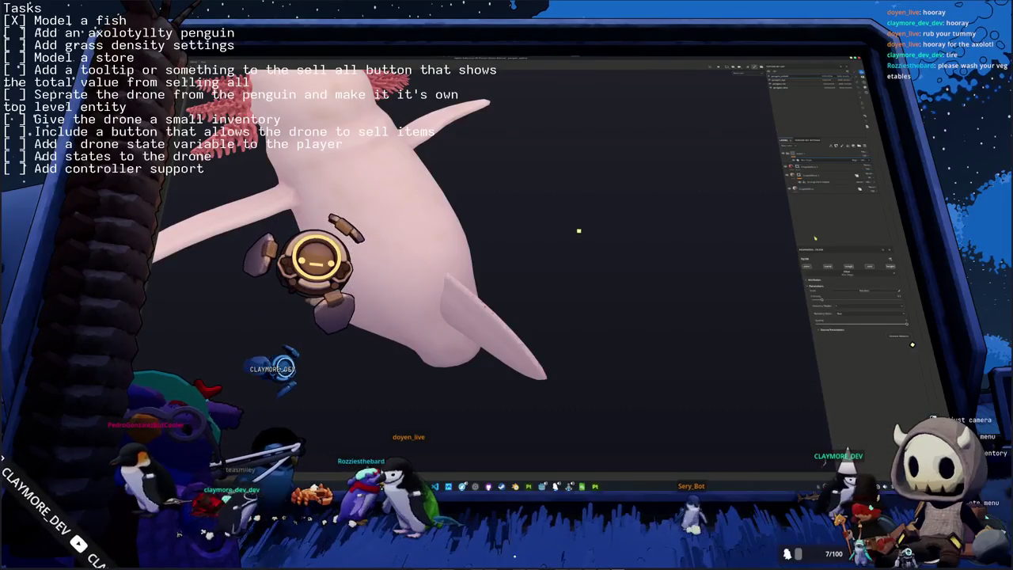
Switch a model setting to a different dropdown option and bring up the collection's context menu.
{"action": "left_click", "coordinate": [847, 315]}
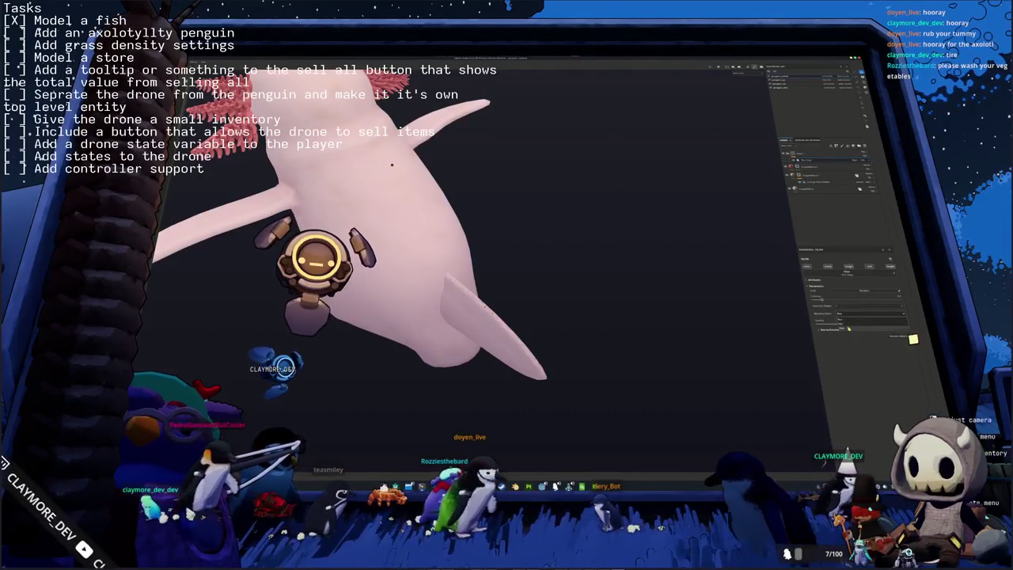
{"action": "left_click", "coordinate": [849, 324]}
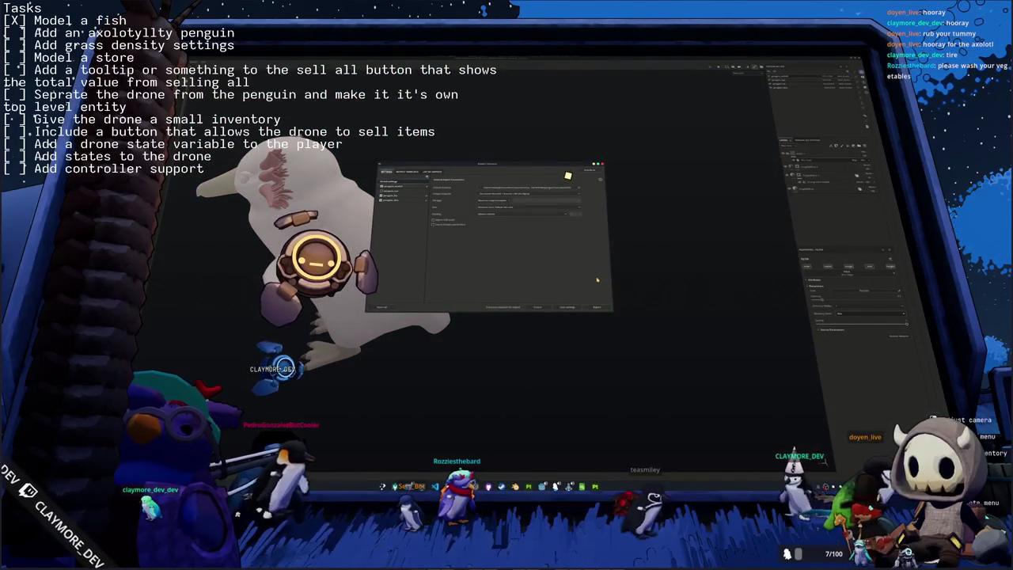
{"action": "right_click", "coordinate": [824, 153]}
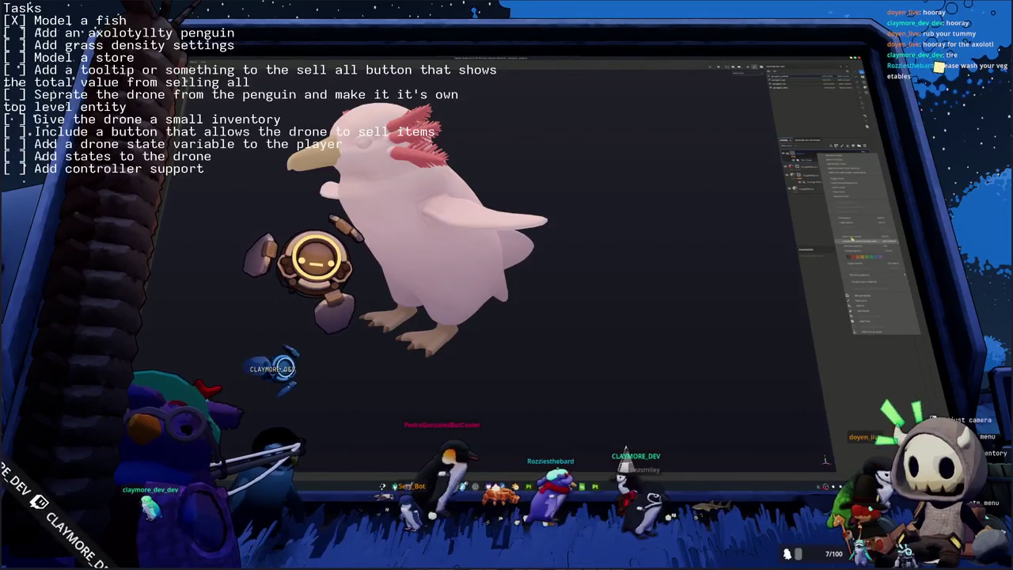
Export the axolotl-penguin collection to a glTF file for the game project.
{"action": "left_click", "coordinate": [861, 240]}
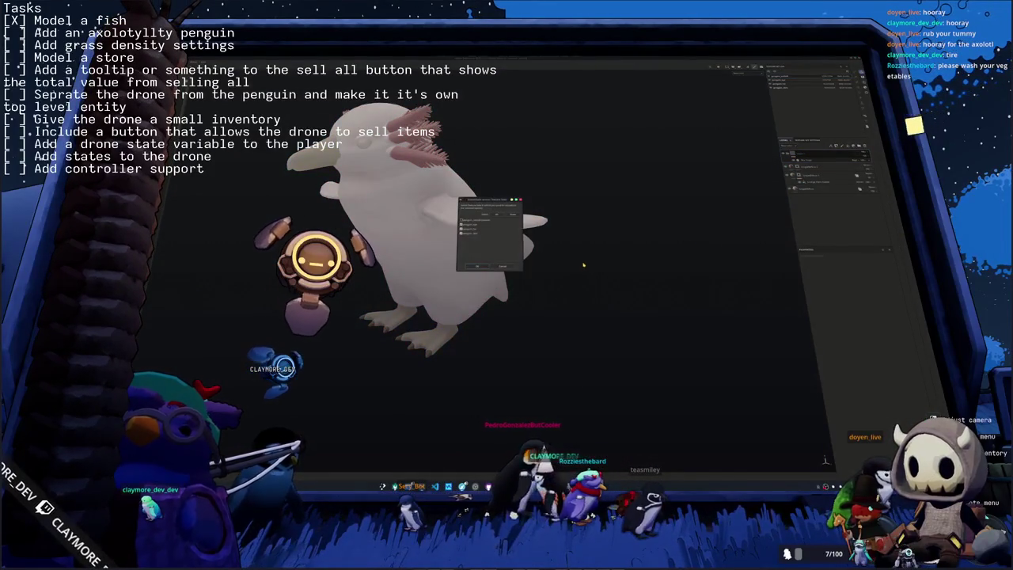
{"action": "left_click", "coordinate": [478, 266]}
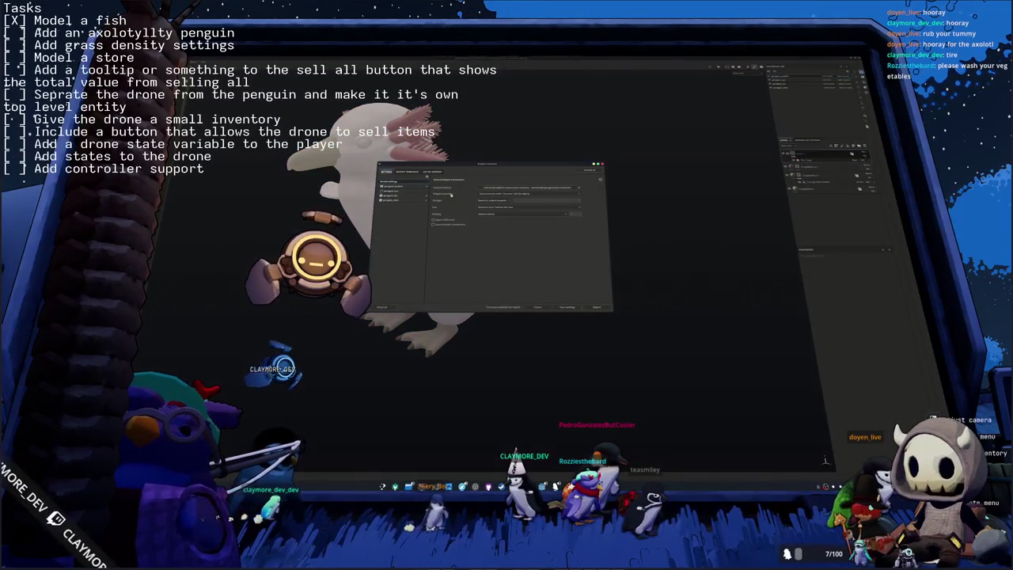
{"action": "left_click", "coordinate": [597, 307]}
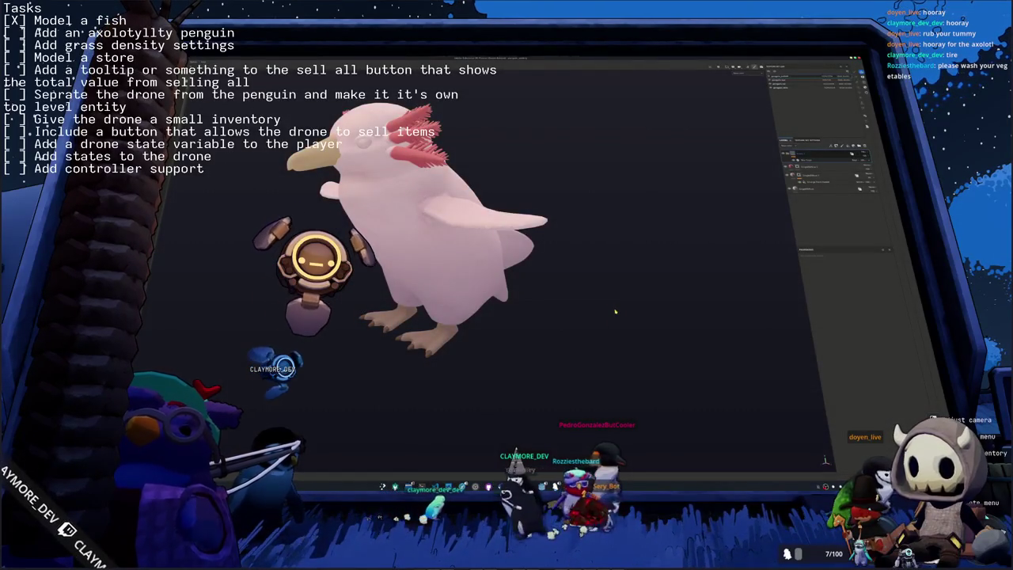
{"action": "key", "text": "alt+Tab"}
Run the game with the reimported penguin and walk it off the bridge toward the village.
{"action": "key", "text": "alt+Tab"}
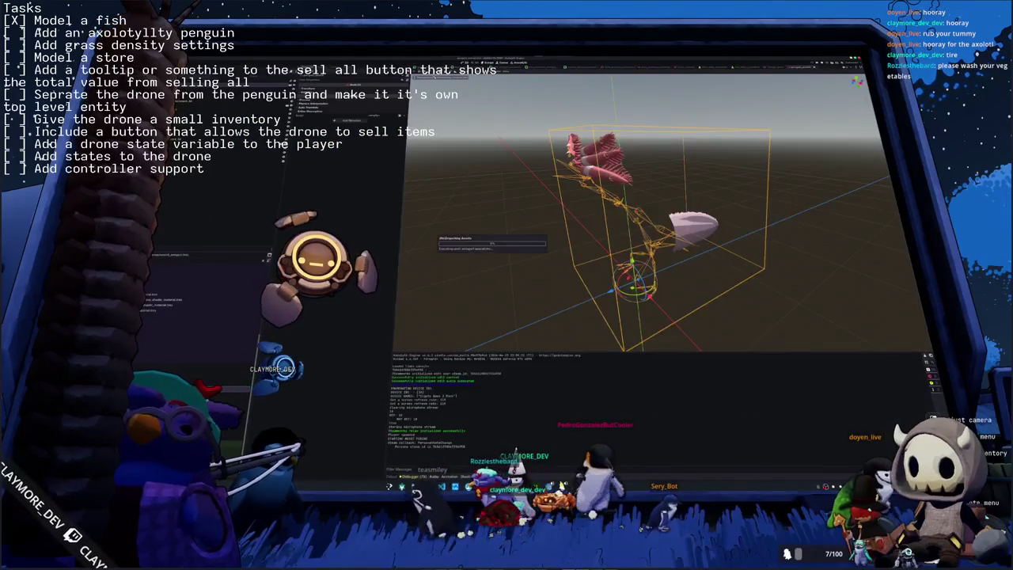
{"action": "key", "text": "alt+Tab"}
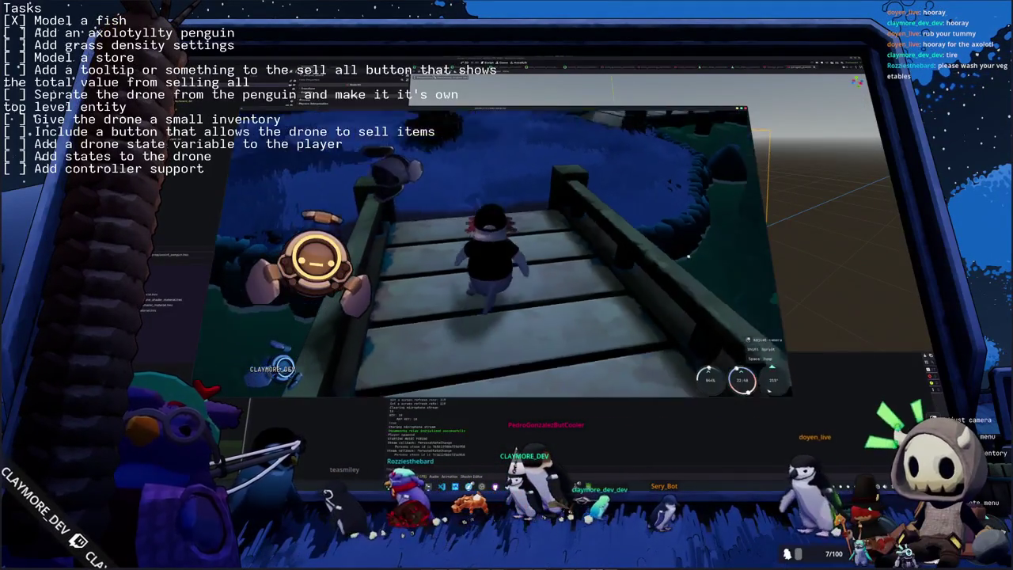
{"action": "key", "text": "a"}
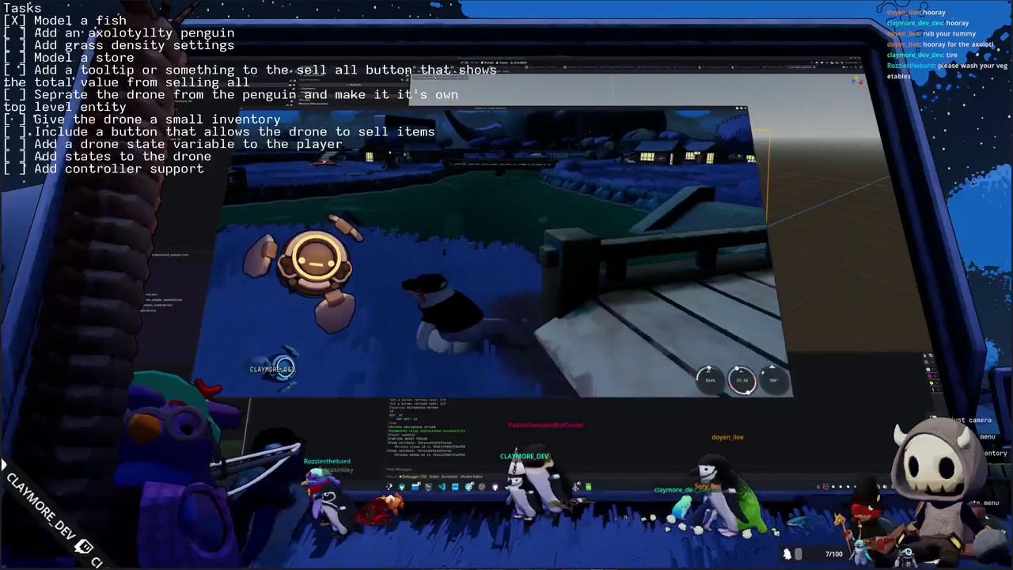
{"action": "key", "text": "w"}
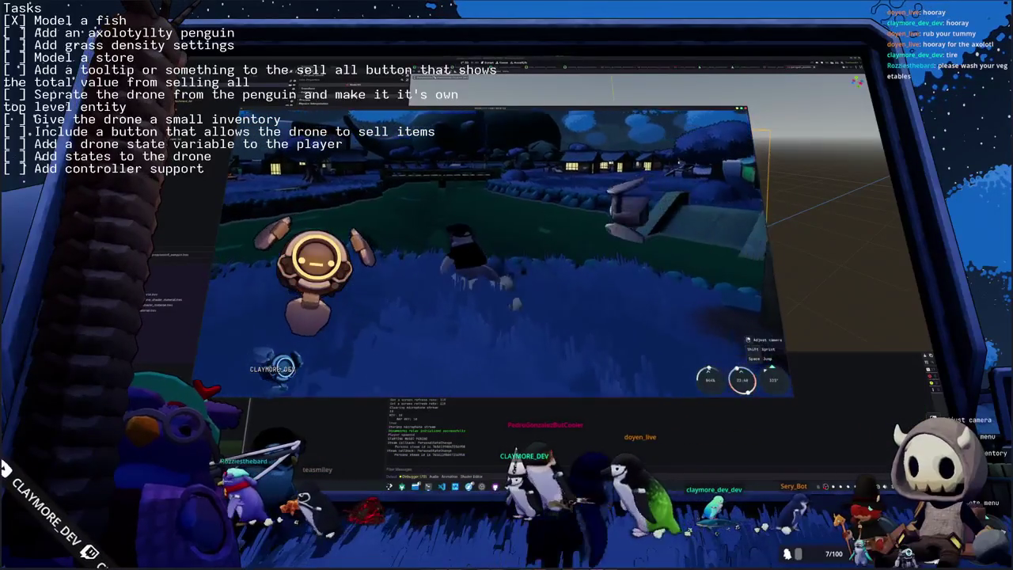
{"action": "key", "text": "s"}
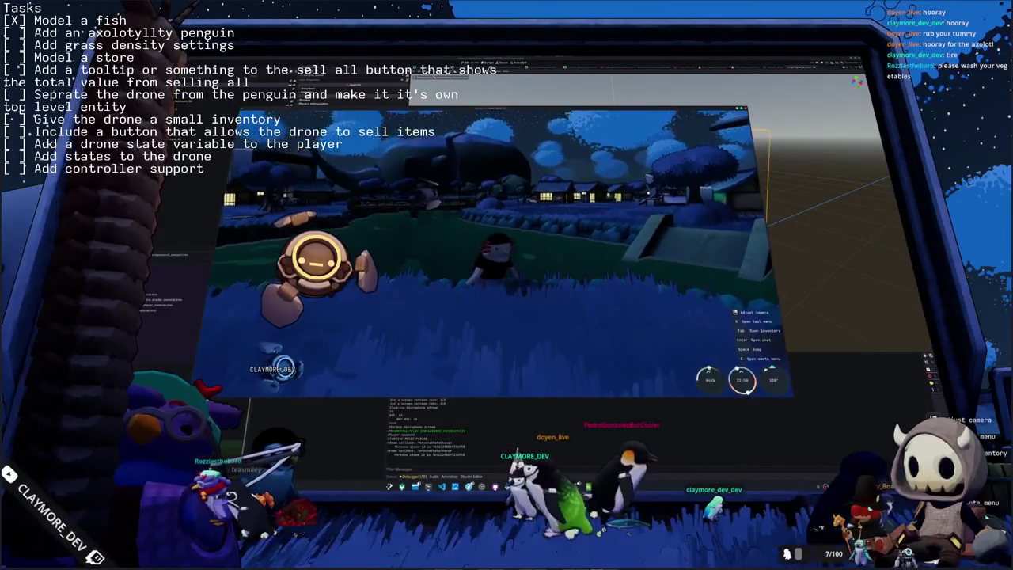
{"action": "key", "text": "w"}
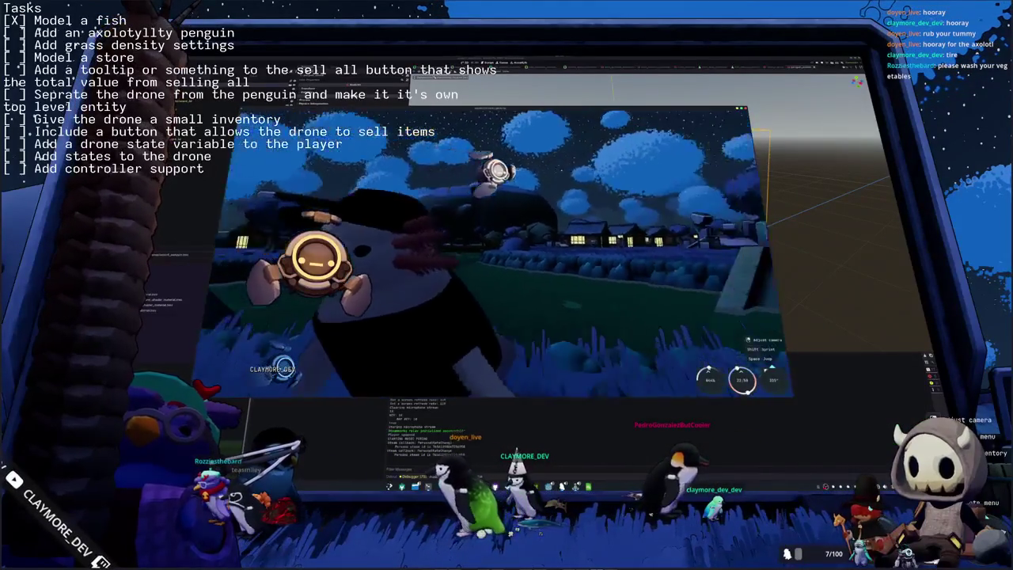
{"action": "key", "text": "w"}
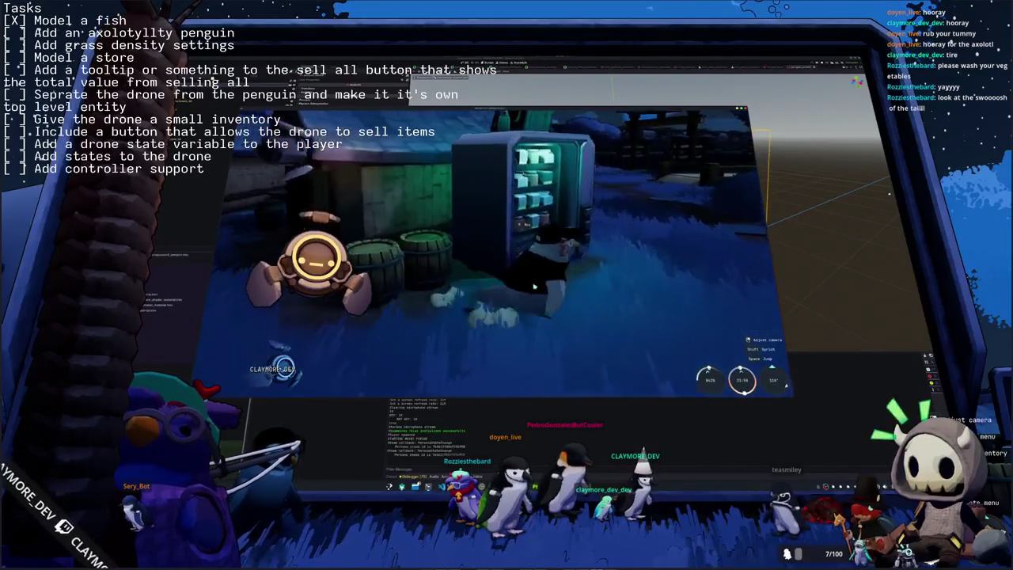
Check the vending machine store, then the inventory and an item's action menu.
{"action": "key", "text": "e"}
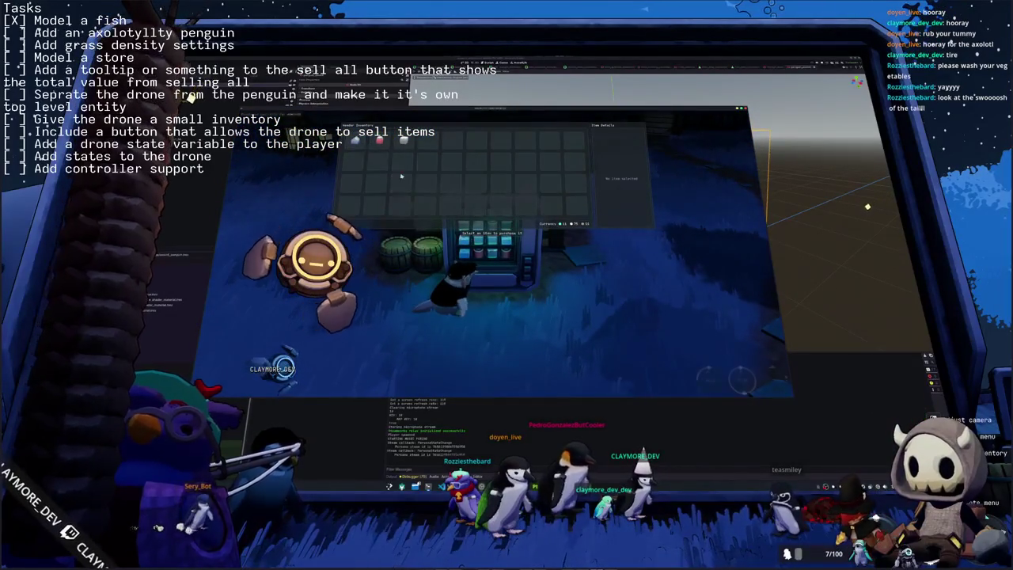
{"action": "key", "text": "Escape"}
{"action": "key", "text": "i"}
{"action": "right_click", "coordinate": [575, 143]}
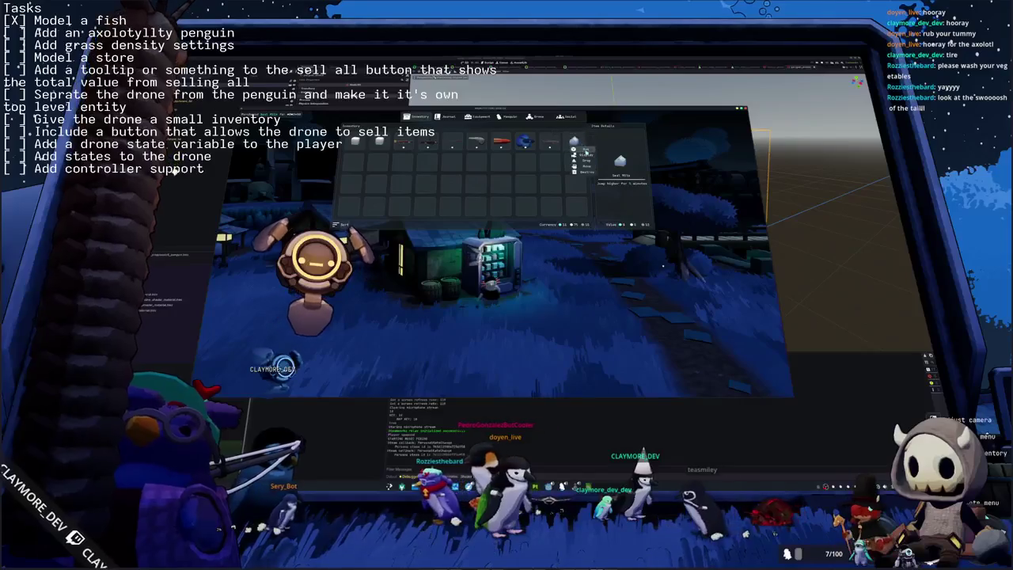
{"action": "key", "text": "Escape"}
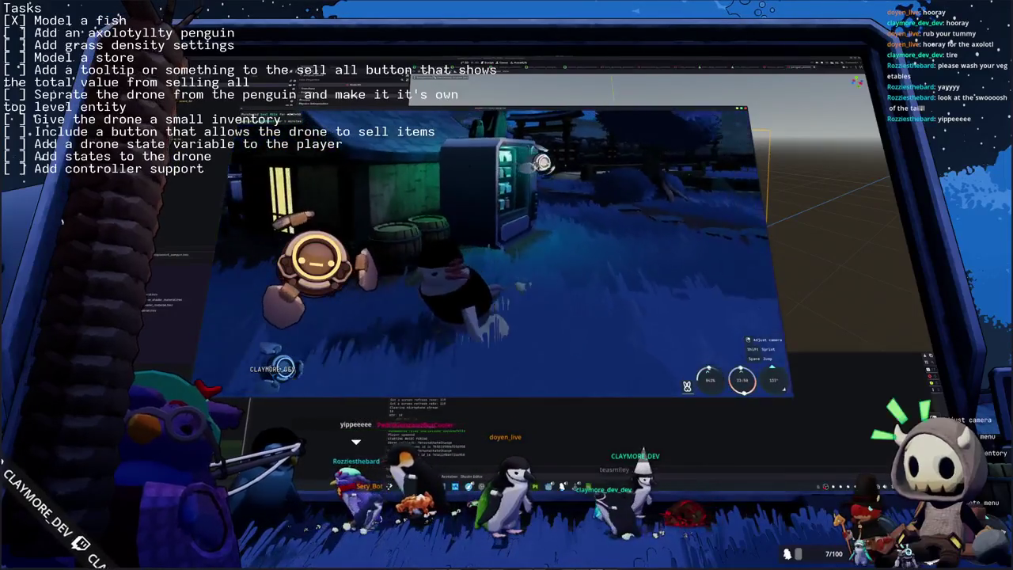
Walk the penguin across a house roof and along the stone wall into the grass field.
{"action": "key", "text": "w"}
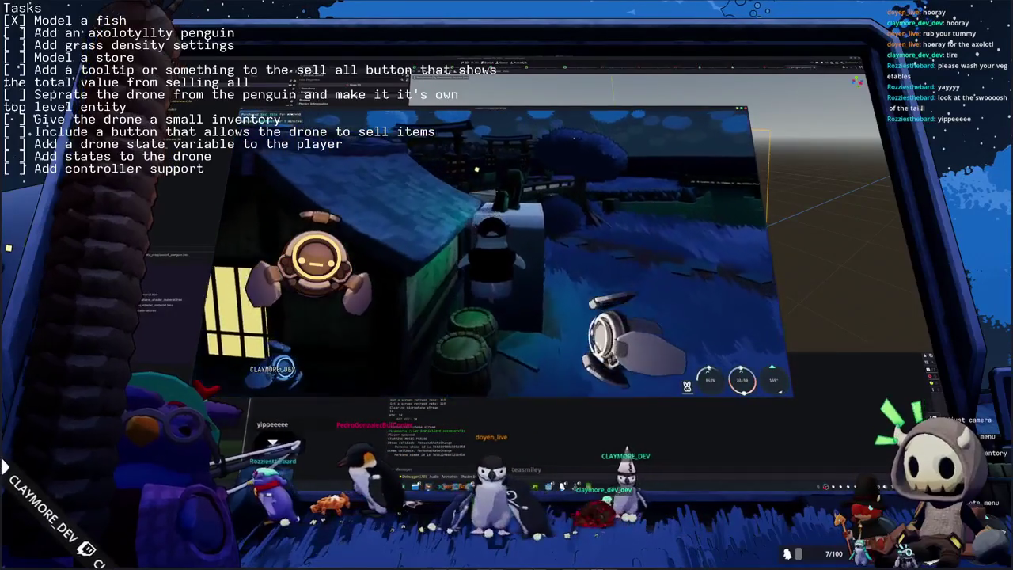
{"action": "key", "text": "w"}
{"action": "key", "text": "w"}
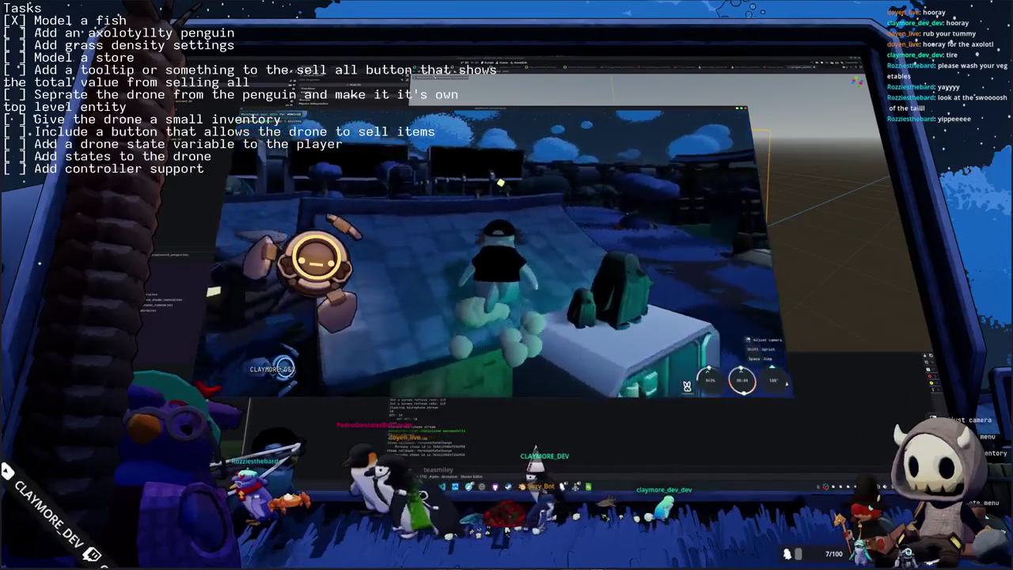
{"action": "key", "text": "w"}
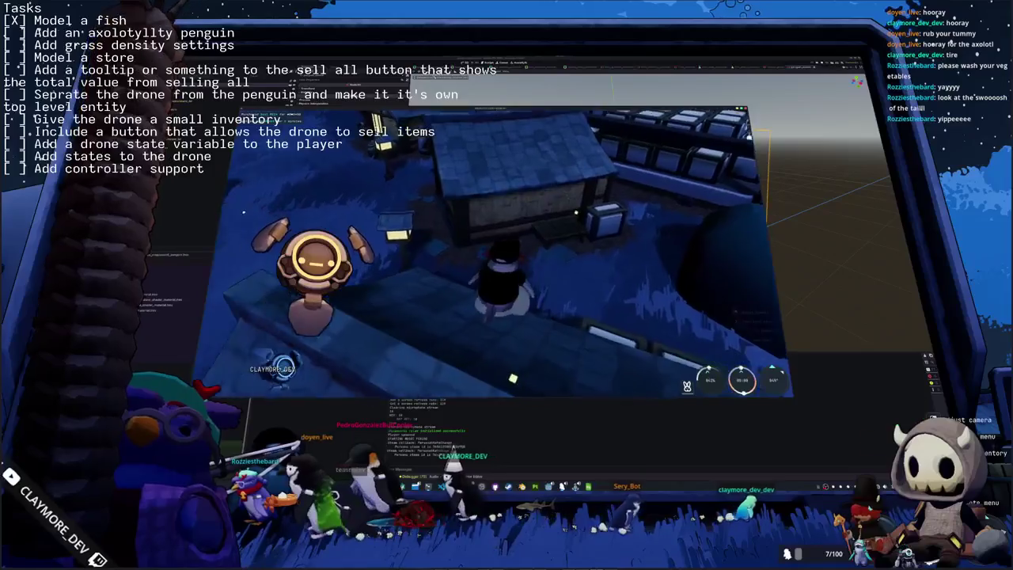
{"action": "key", "text": "w"}
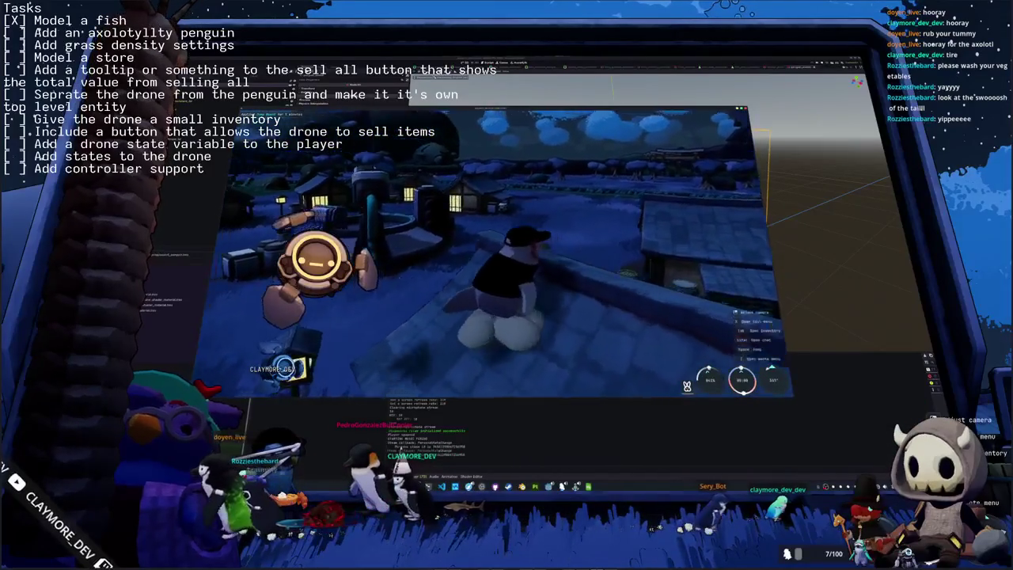
{"action": "key", "text": "w"}
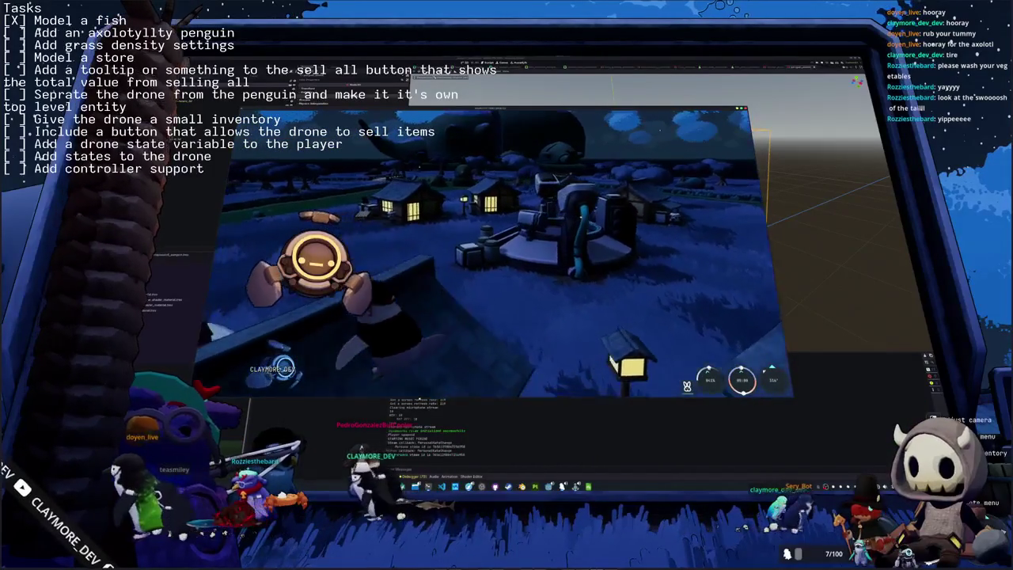
{"action": "key", "text": "w"}
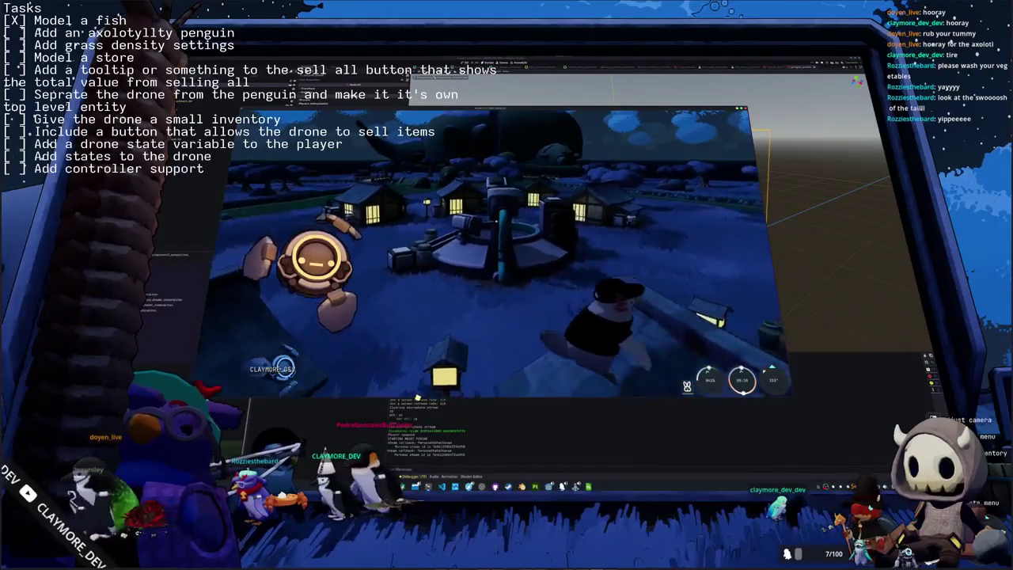
{"action": "key", "text": "w"}
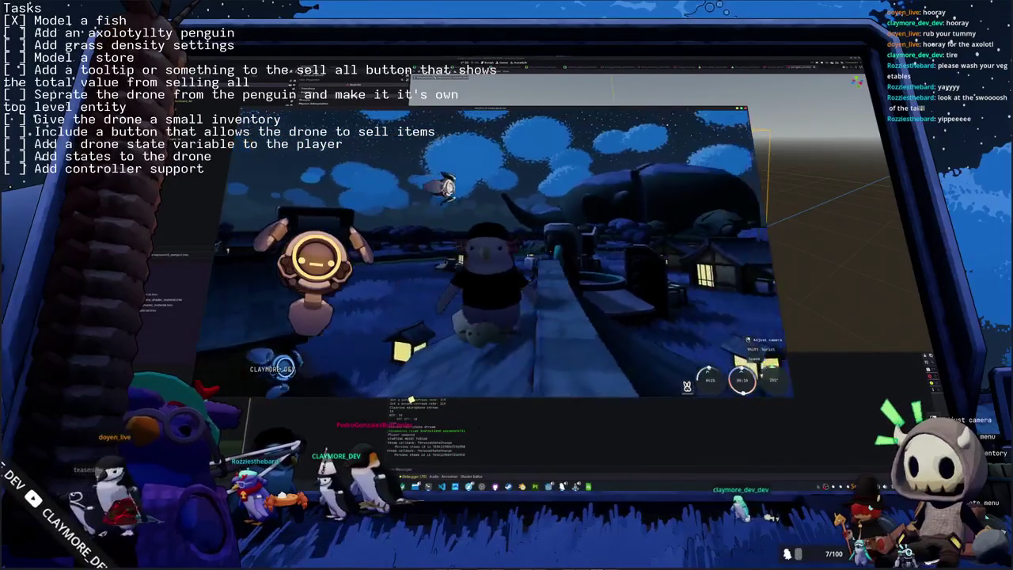
{"action": "key", "text": "w"}
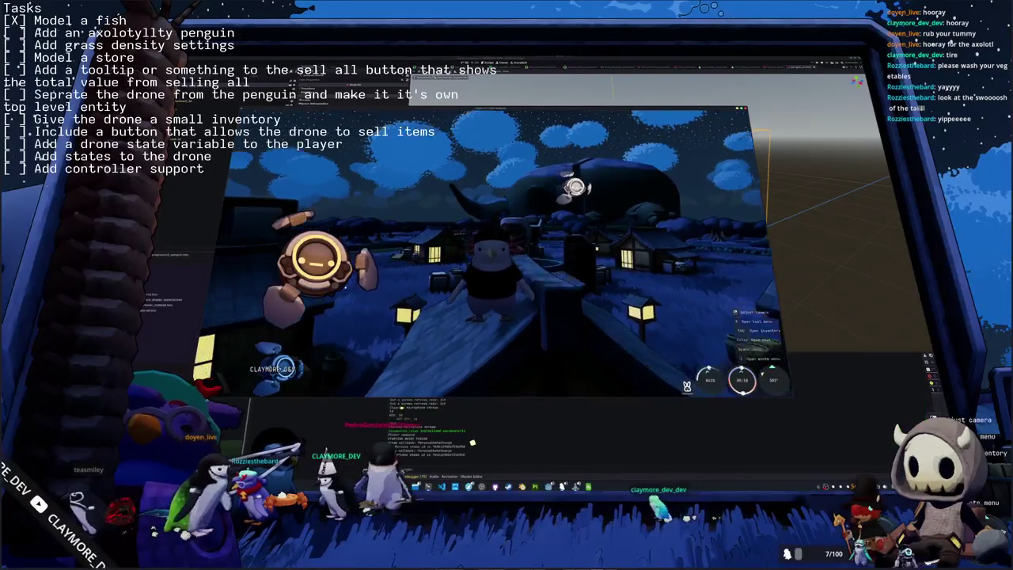
{"action": "key", "text": "w"}
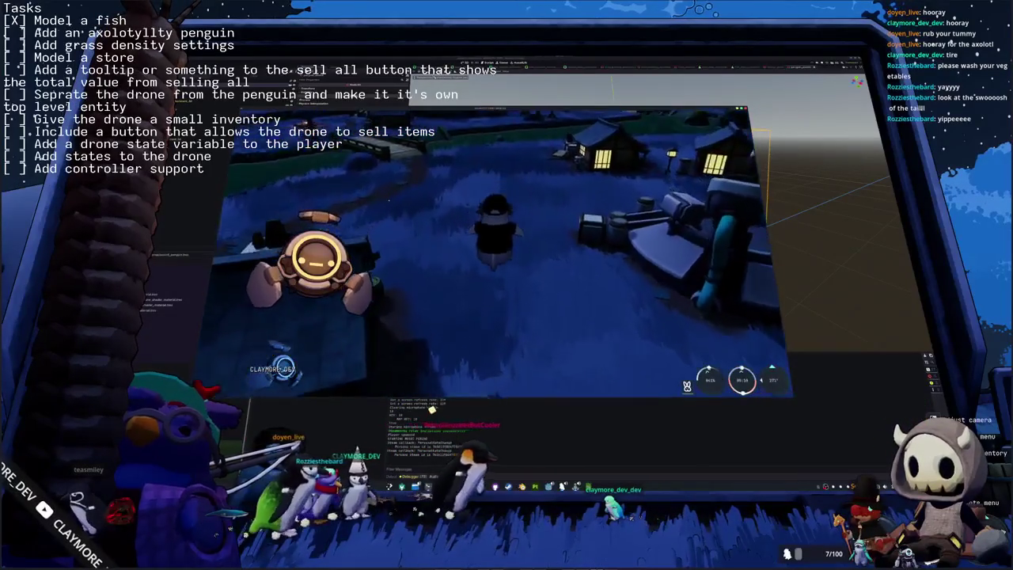
{"action": "key", "text": "w"}
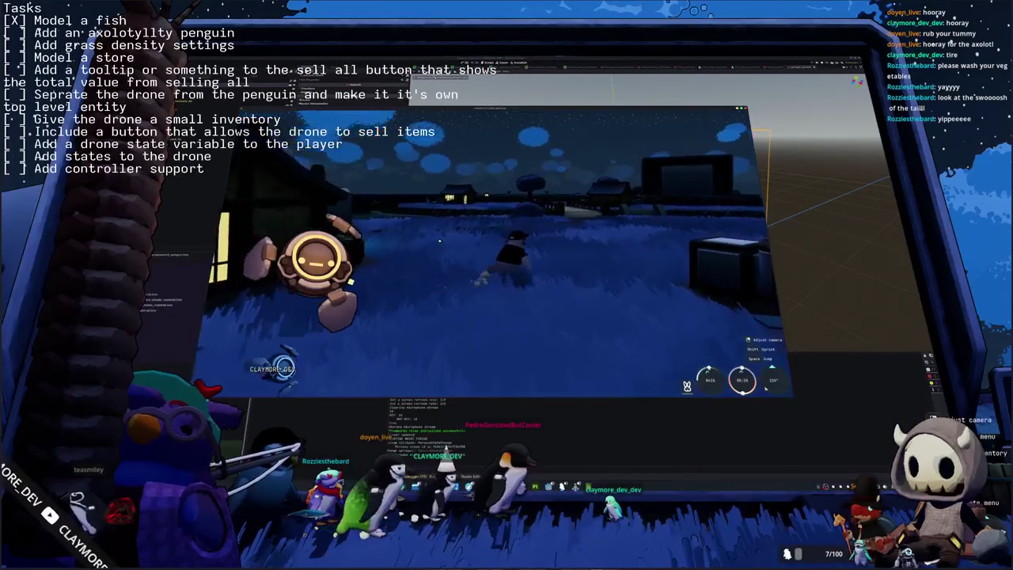
{"action": "key", "text": "w"}
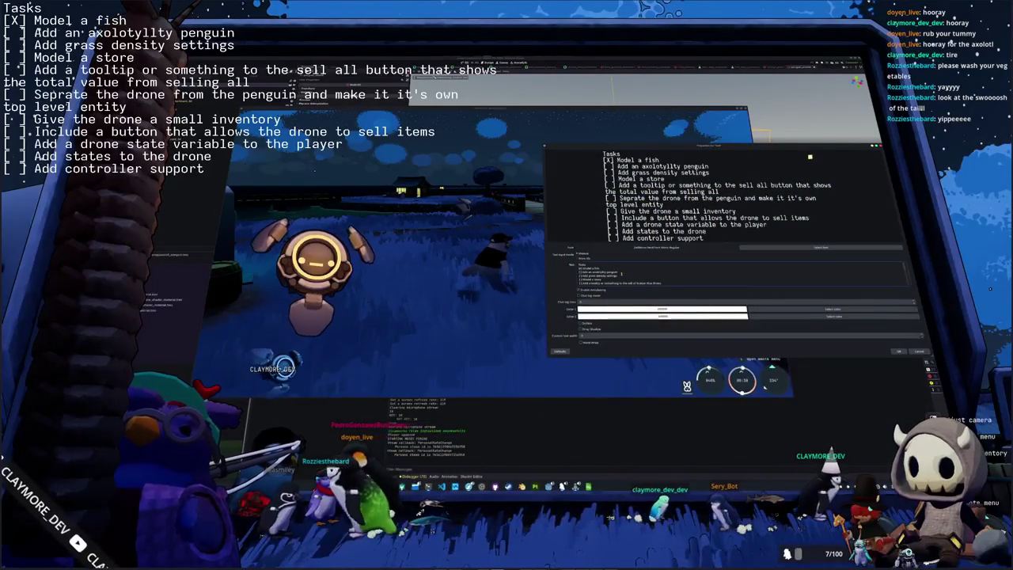
Delete the two completed [X] task lines from the Tasks text source and return to the game.
{"action": "key", "text": "BackSpace"}
{"action": "type", "text": "X"}
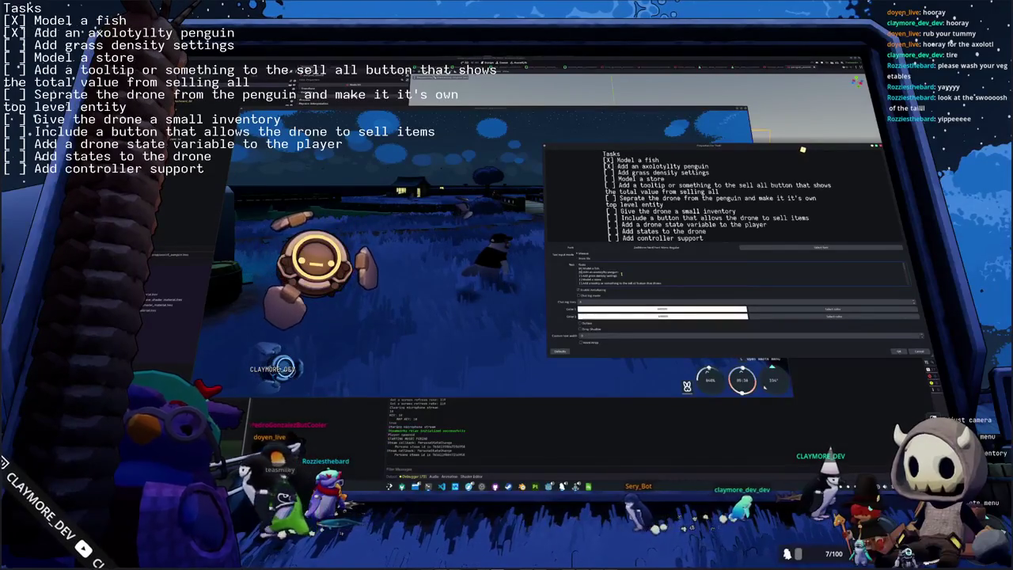
{"action": "key", "text": "BackSpace"}
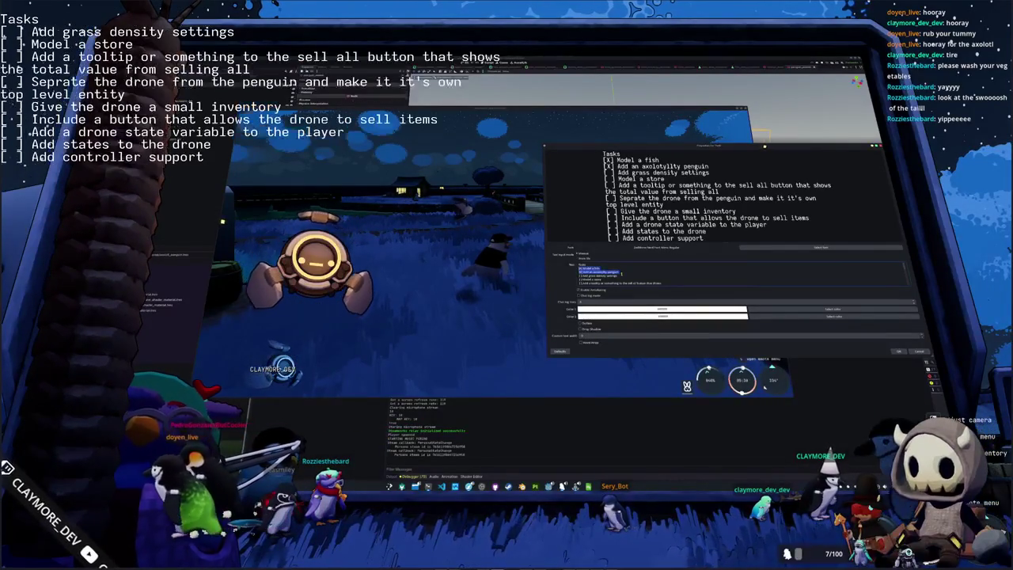
{"action": "scroll", "coordinate": [621, 274], "scroll_direction": "down", "scroll_amount": 3}
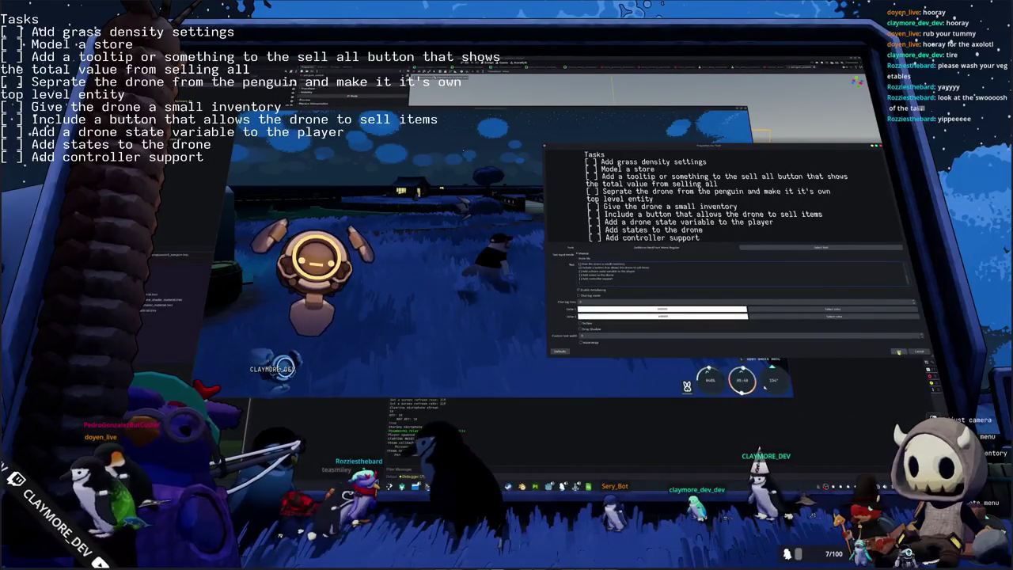
{"action": "key", "text": "Escape"}
{"action": "left_click", "coordinate": [551, 293]}
{"action": "key", "text": "Tab"}
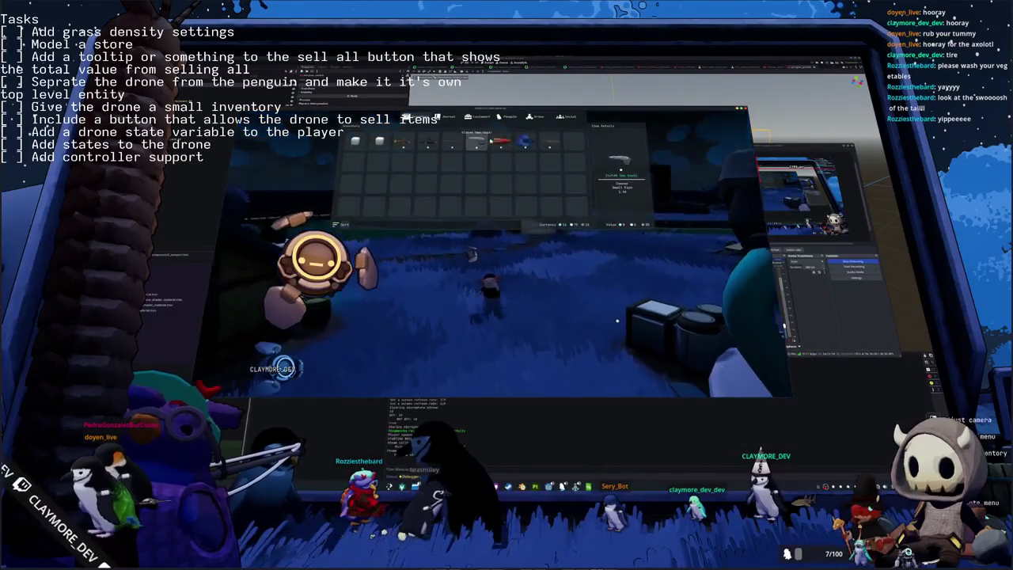
Close the inventory and look toward the houses.
{"action": "key", "text": "Tab"}
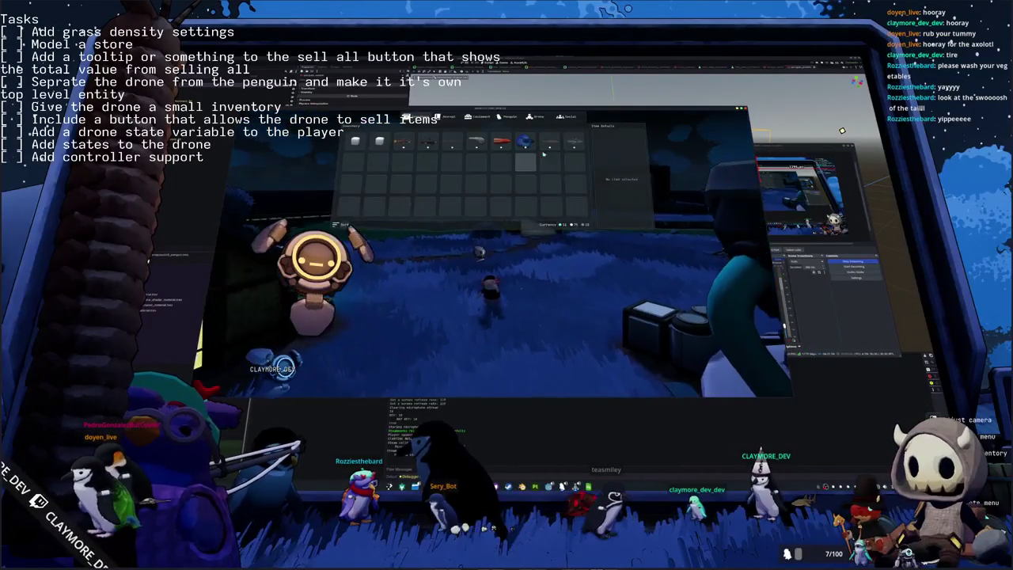
{"action": "key", "text": "Tab"}
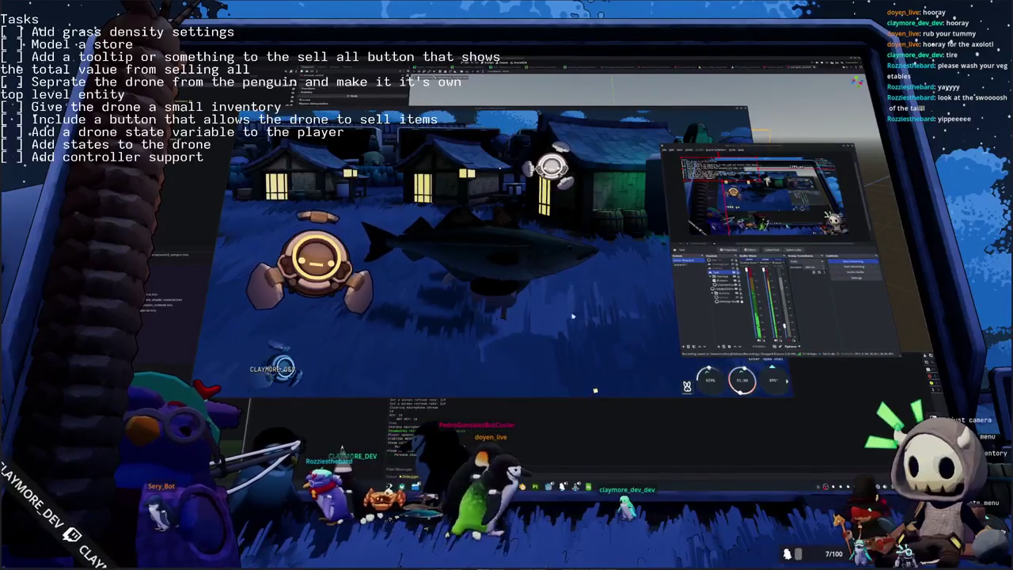
{"action": "left_click", "coordinate": [654, 281]}
Review the Audio settings from the pause menu, resume play, and toggle the inventory.
{"action": "key", "text": "Escape"}
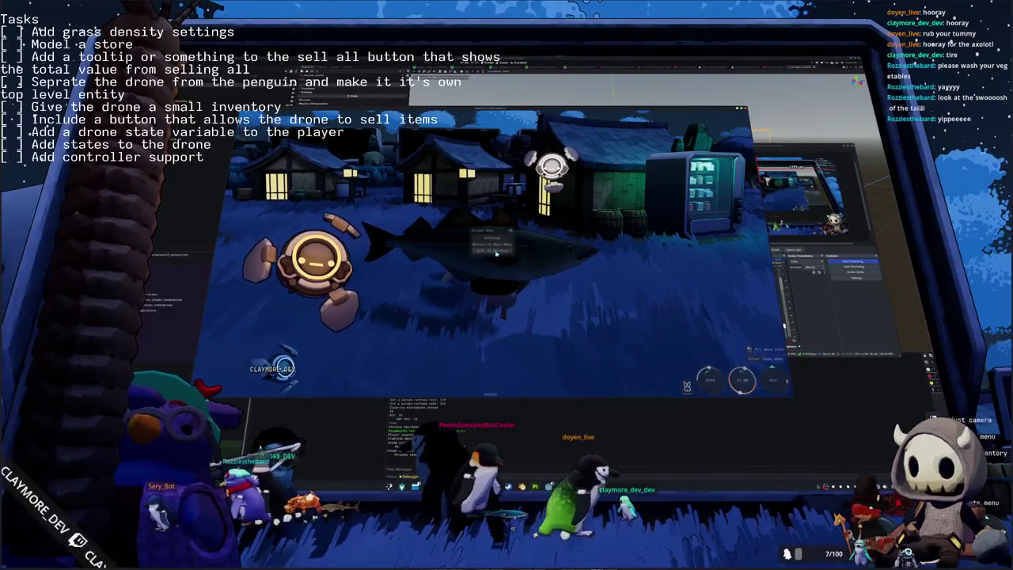
{"action": "left_click", "coordinate": [496, 238]}
{"action": "left_click", "coordinate": [550, 172]}
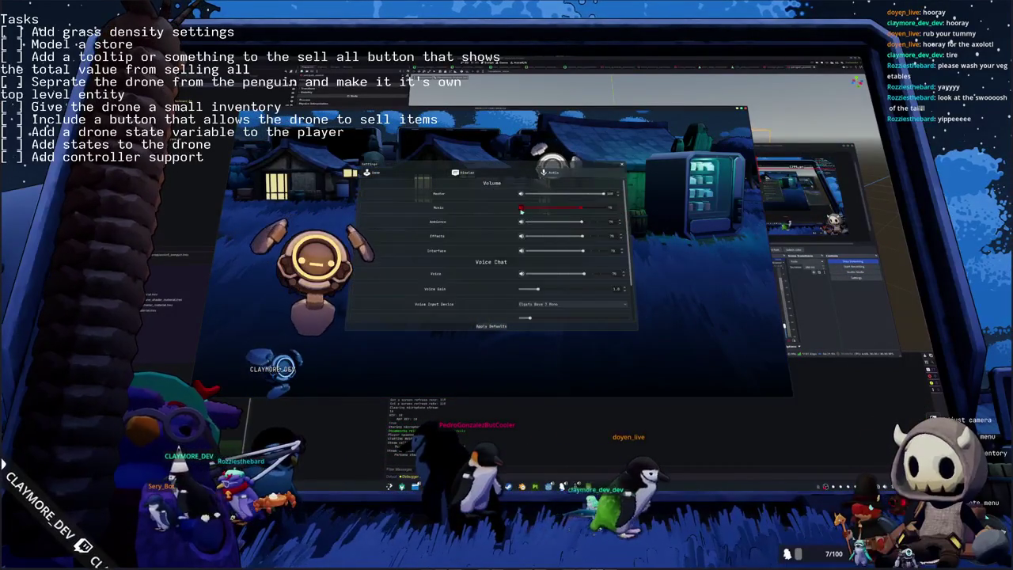
{"action": "key", "text": "Escape"}
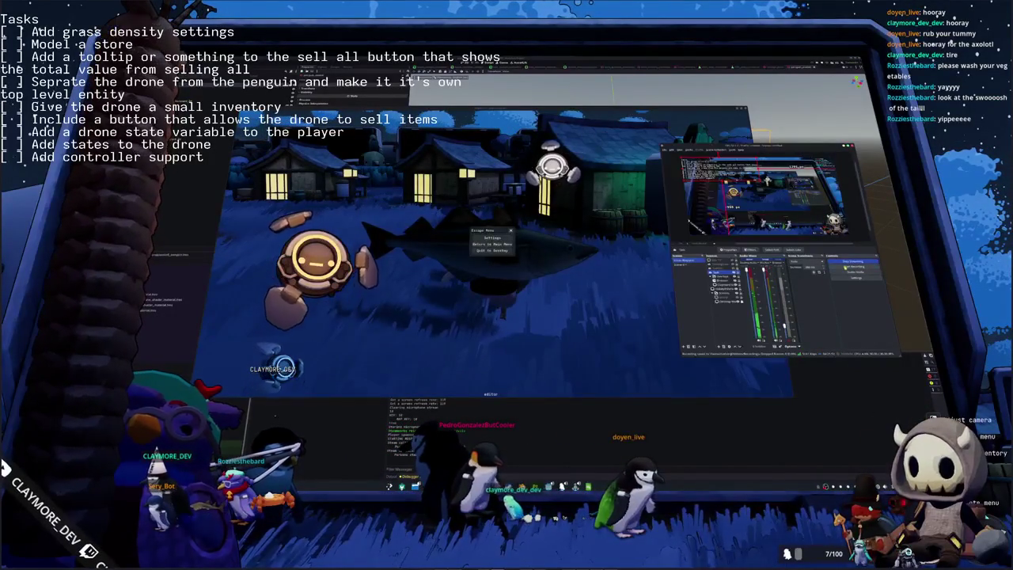
{"action": "left_click", "coordinate": [577, 302]}
{"action": "key", "text": "Escape"}
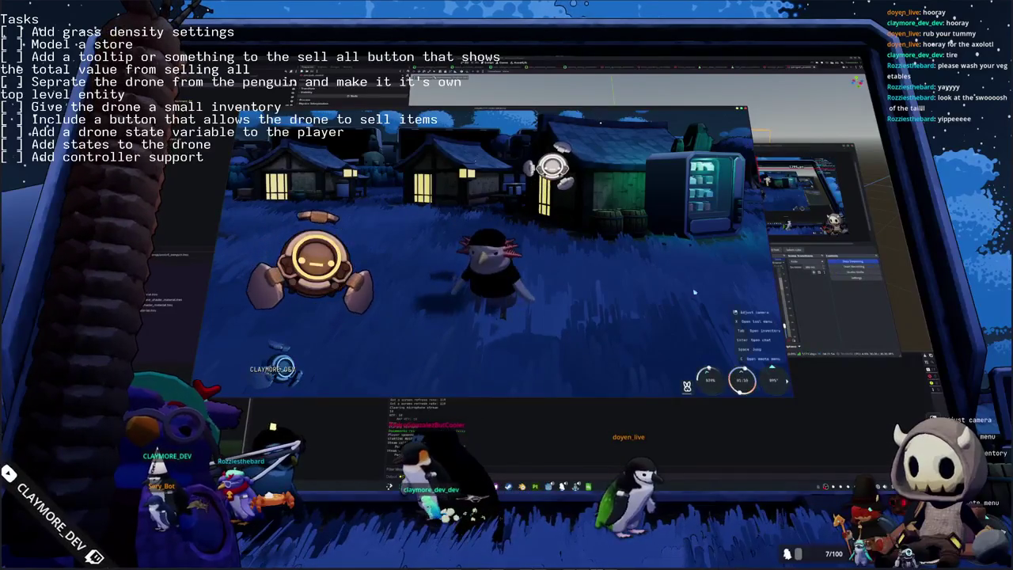
{"action": "key", "text": "Tab"}
{"action": "key", "text": "Tab"}
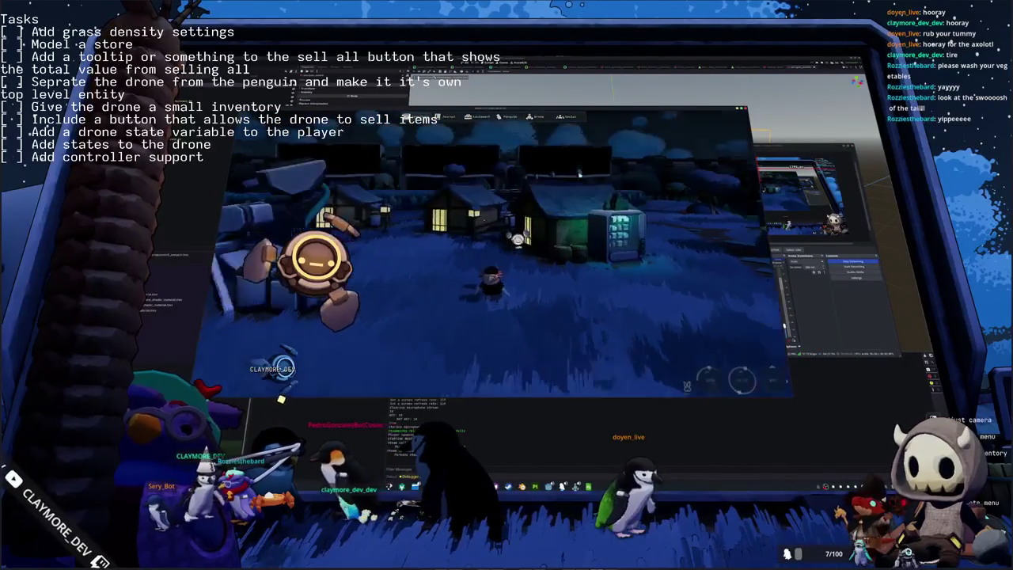
{"action": "left_click", "coordinate": [798, 314]}
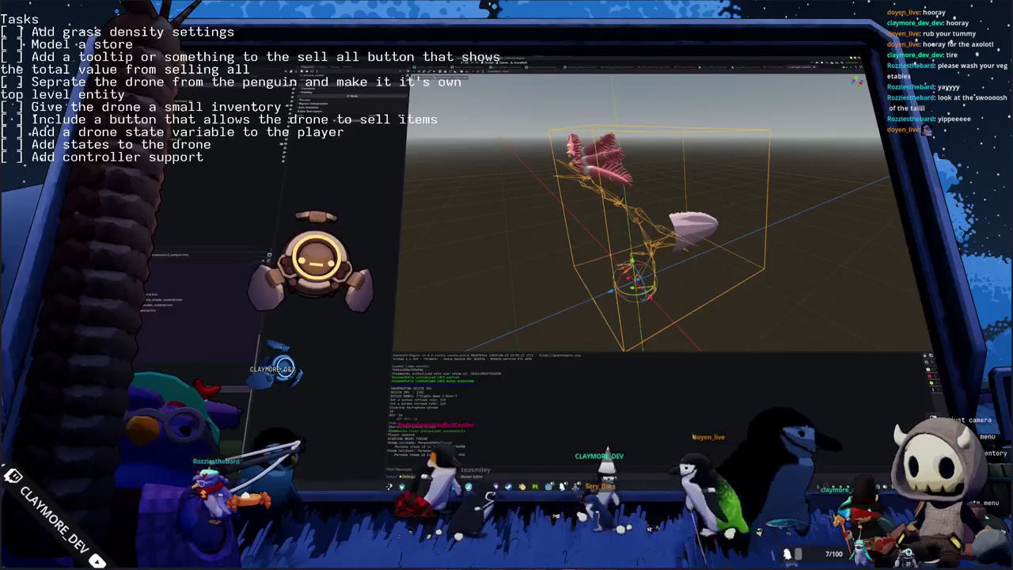
Launch Kdenlive from the application launcher and open a project.
{"action": "key", "text": "Return"}
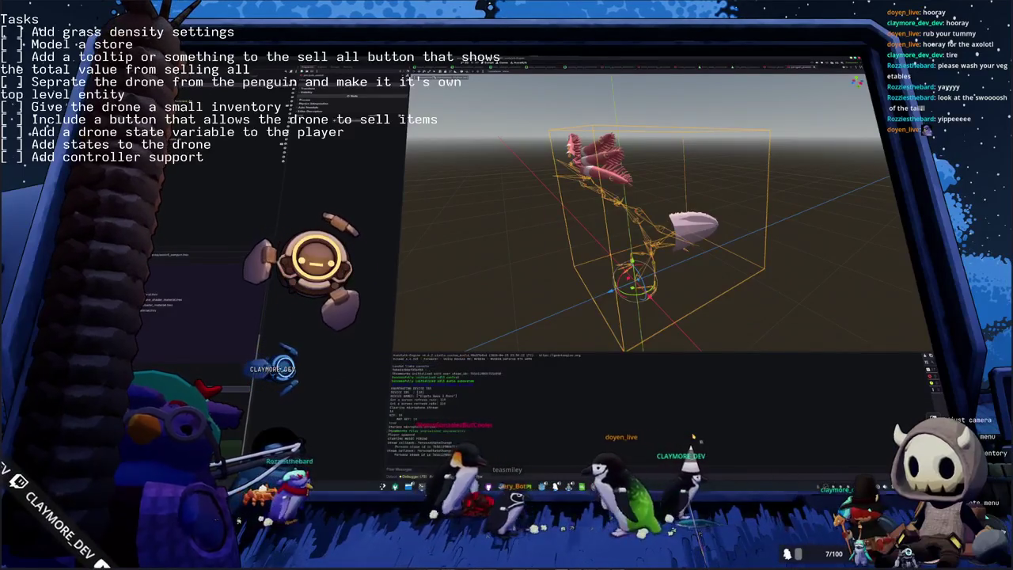
{"action": "double_click", "coordinate": [524, 247]}
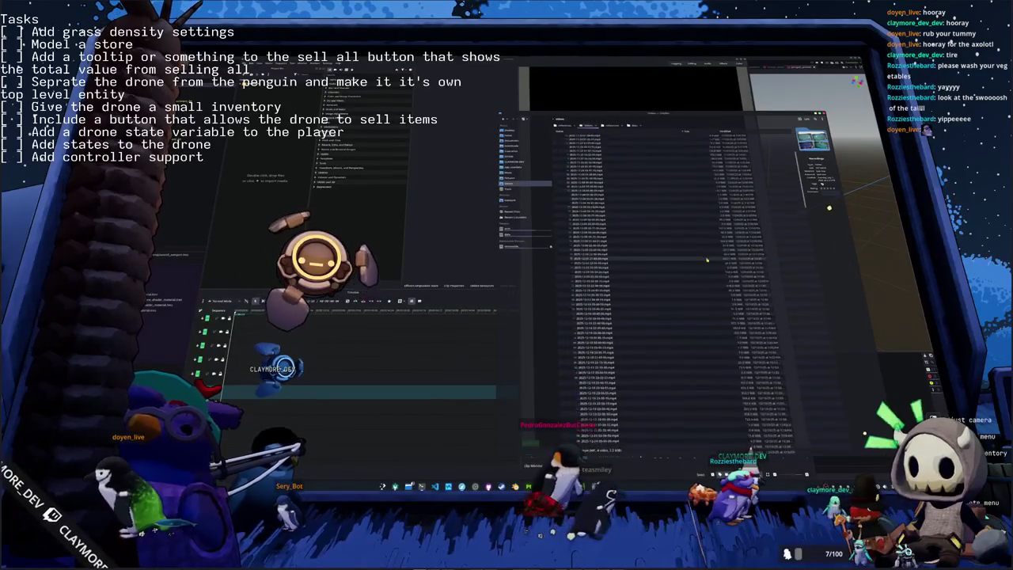
Import the newest mp4 gameplay recording and place it at the start of the timeline.
{"action": "scroll", "coordinate": [634, 237], "scroll_direction": "down", "scroll_amount": 5}
{"action": "scroll", "coordinate": [609, 300], "scroll_direction": "down", "scroll_amount": 5}
{"action": "scroll", "coordinate": [596, 340], "scroll_direction": "down", "scroll_amount": 5}
{"action": "scroll", "coordinate": [595, 340], "scroll_direction": "down", "scroll_amount": 5}
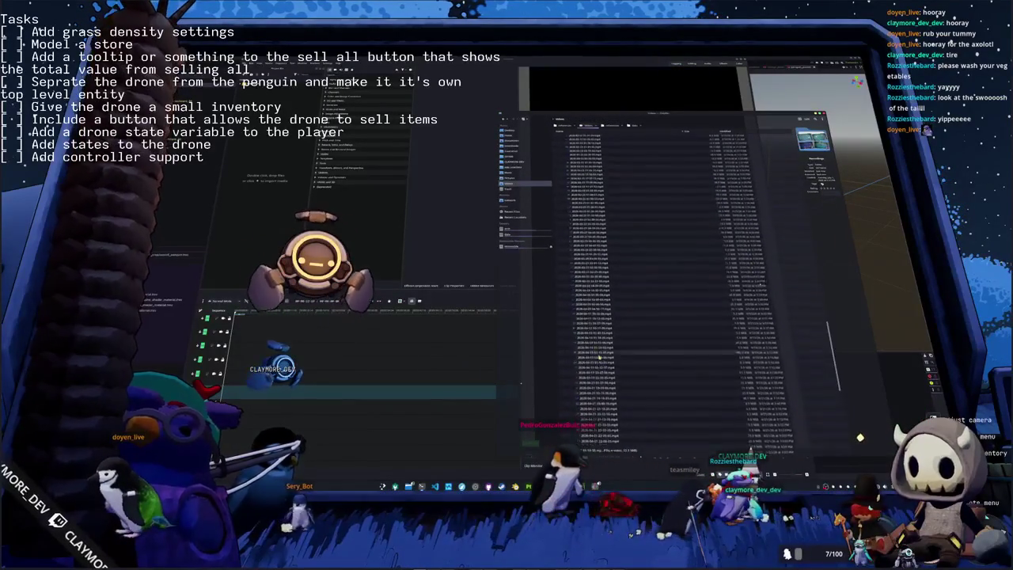
{"action": "scroll", "coordinate": [595, 348], "scroll_direction": "down", "scroll_amount": 5}
{"action": "scroll", "coordinate": [597, 372], "scroll_direction": "down", "scroll_amount": 5}
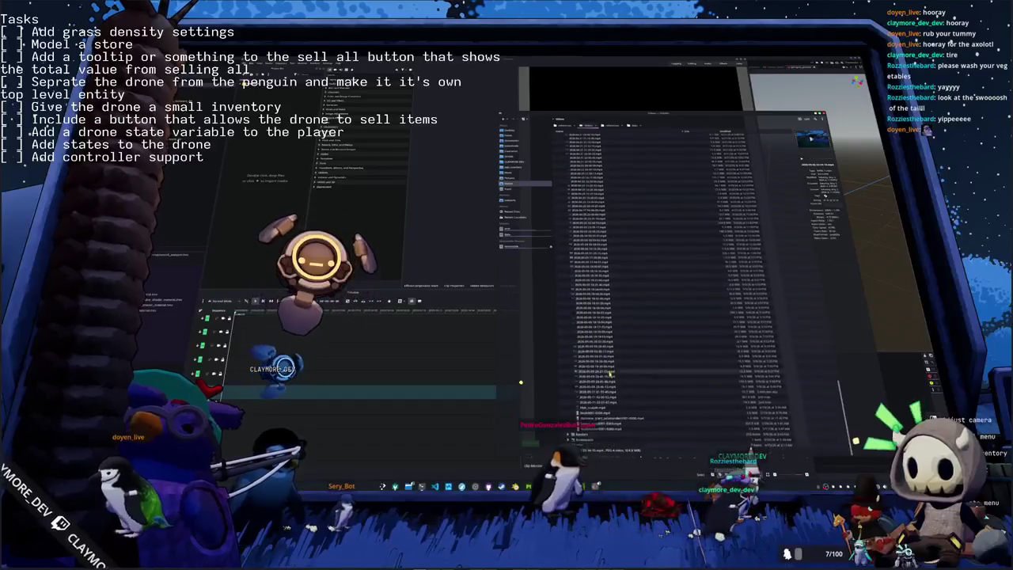
{"action": "double_click", "coordinate": [602, 400]}
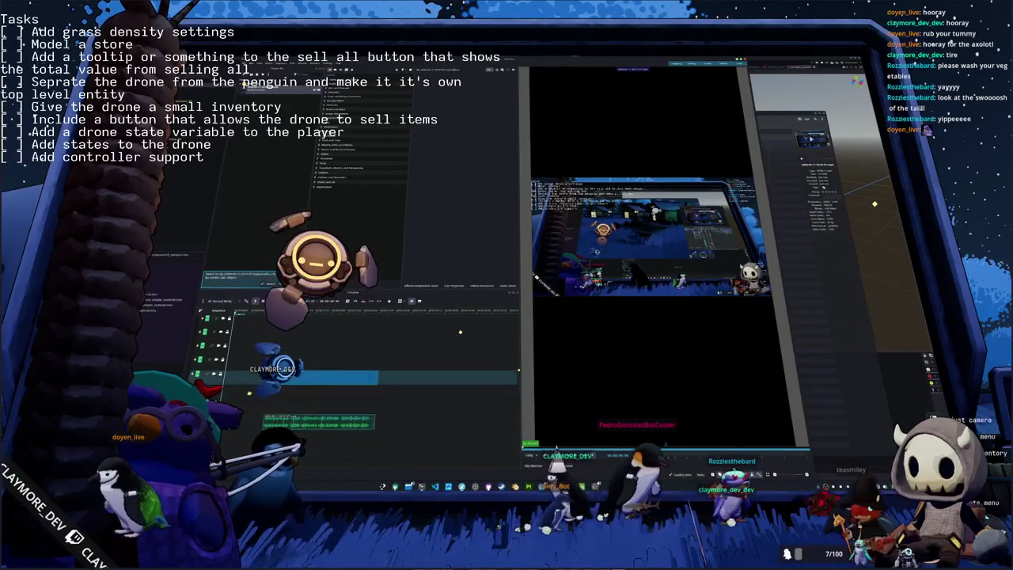
{"action": "key", "text": "a"}
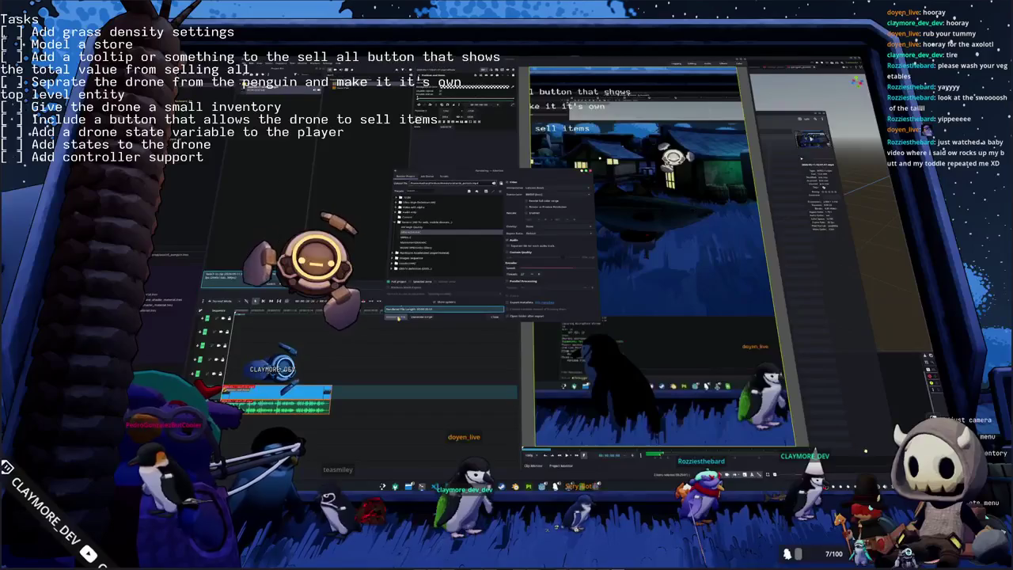
Render the timeline to an mp4 file saved in a newly created output folder.
{"action": "left_click", "coordinate": [397, 317]}
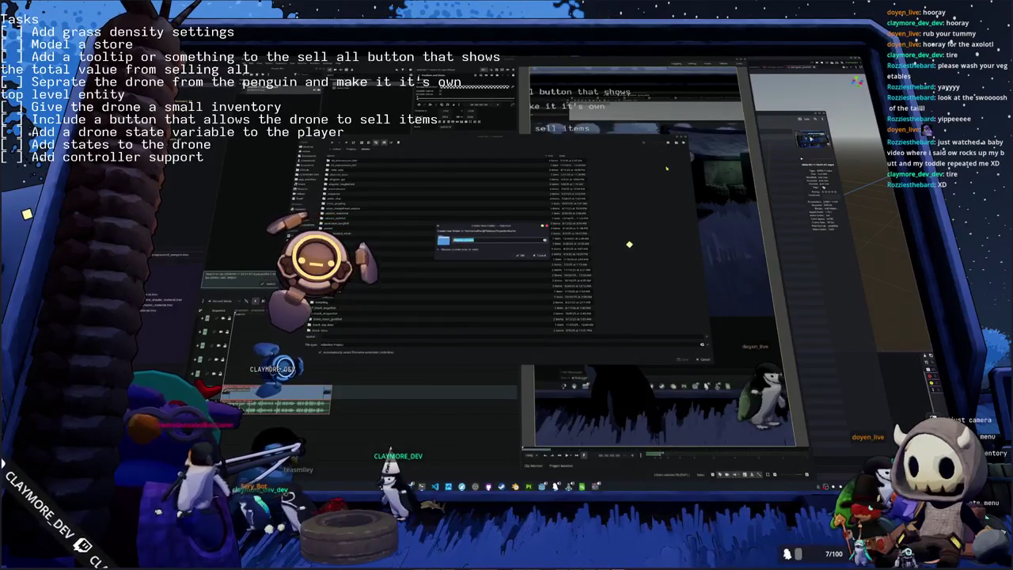
{"action": "key", "text": "Return"}
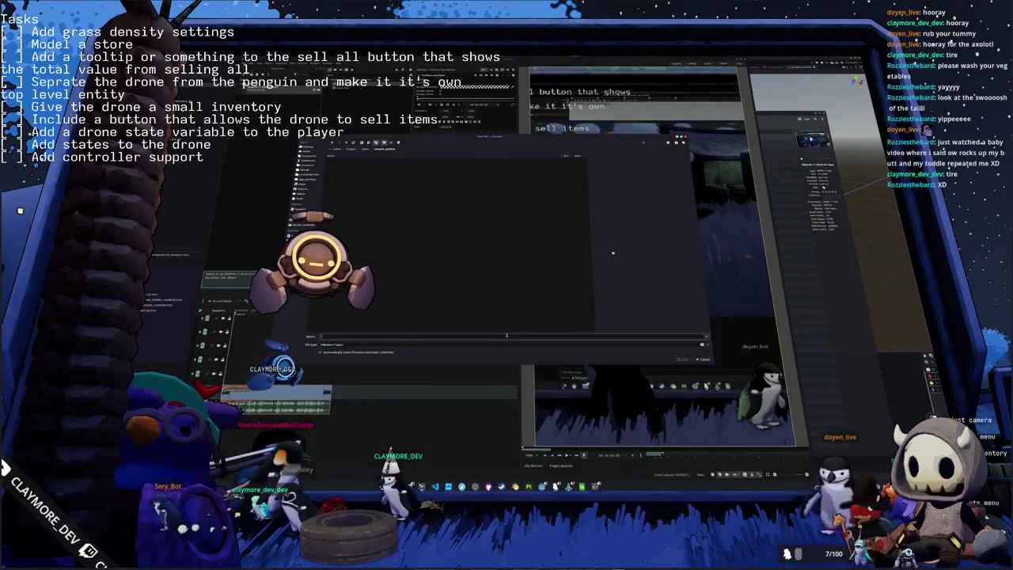
{"action": "left_click", "coordinate": [683, 359]}
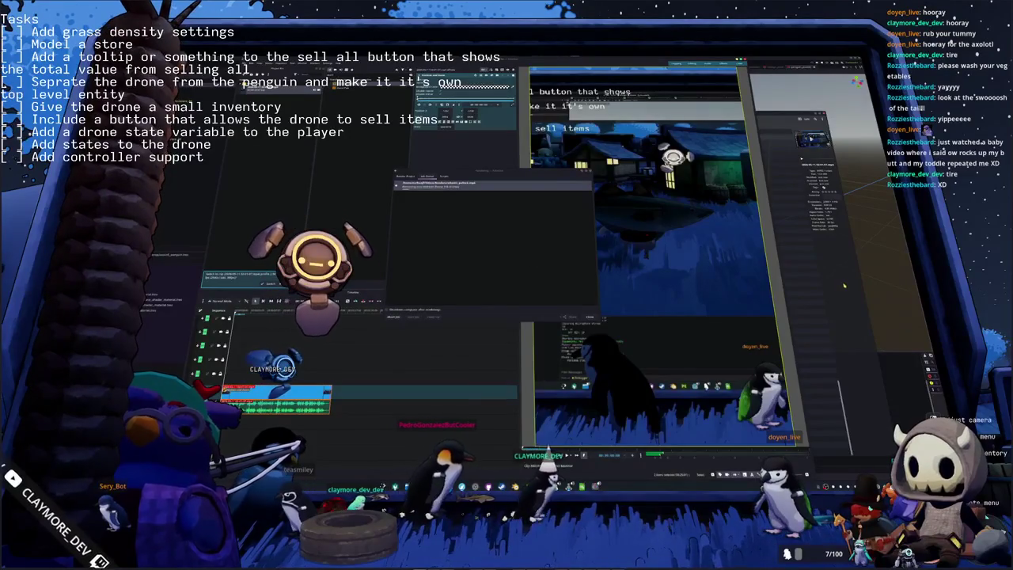
Play one of the dated mp4 gameplay recordings from the videos folder.
{"action": "scroll", "coordinate": [629, 162], "scroll_direction": "down", "scroll_amount": 5}
{"action": "scroll", "coordinate": [630, 162], "scroll_direction": "down", "scroll_amount": 3}
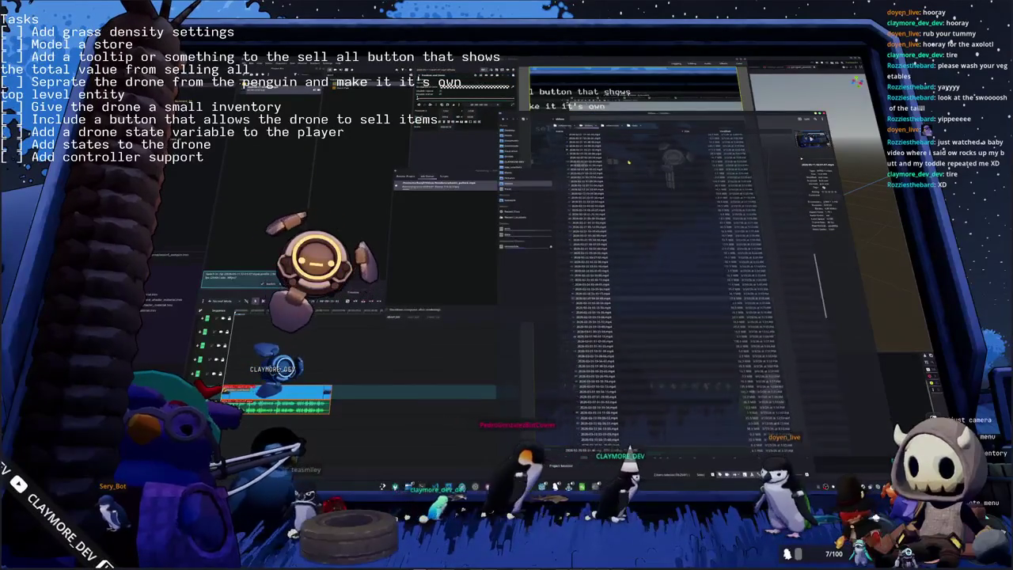
{"action": "scroll", "coordinate": [627, 166], "scroll_direction": "down", "scroll_amount": 3}
{"action": "scroll", "coordinate": [624, 169], "scroll_direction": "down", "scroll_amount": 3}
{"action": "scroll", "coordinate": [621, 174], "scroll_direction": "down", "scroll_amount": 3}
{"action": "double_click", "coordinate": [621, 174]}
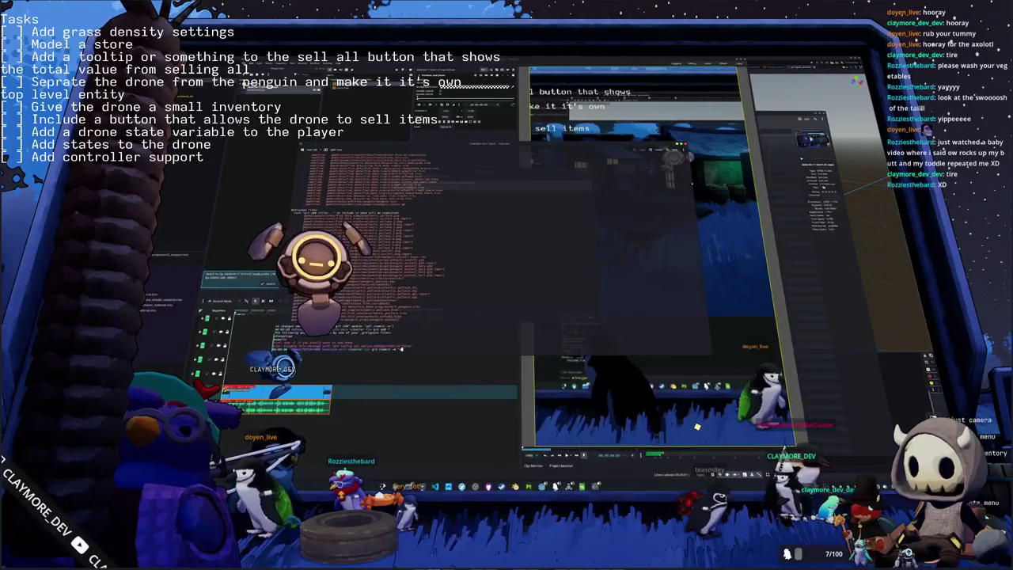
Git-commit the new penguin player files with a penguin message, then git push to the remote.
{"action": "type", "text": "s"}
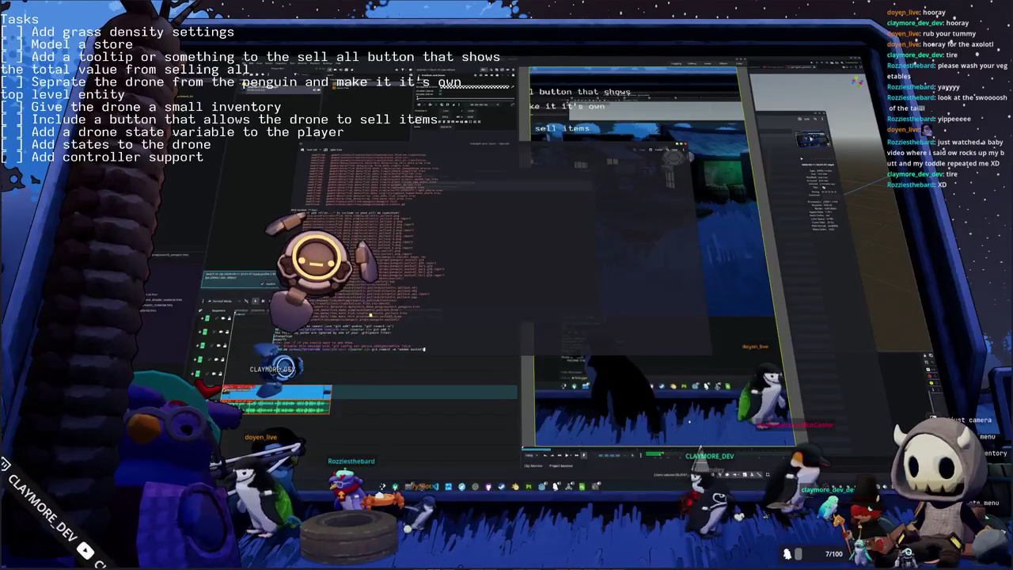
{"action": "type", "text": "guin"}
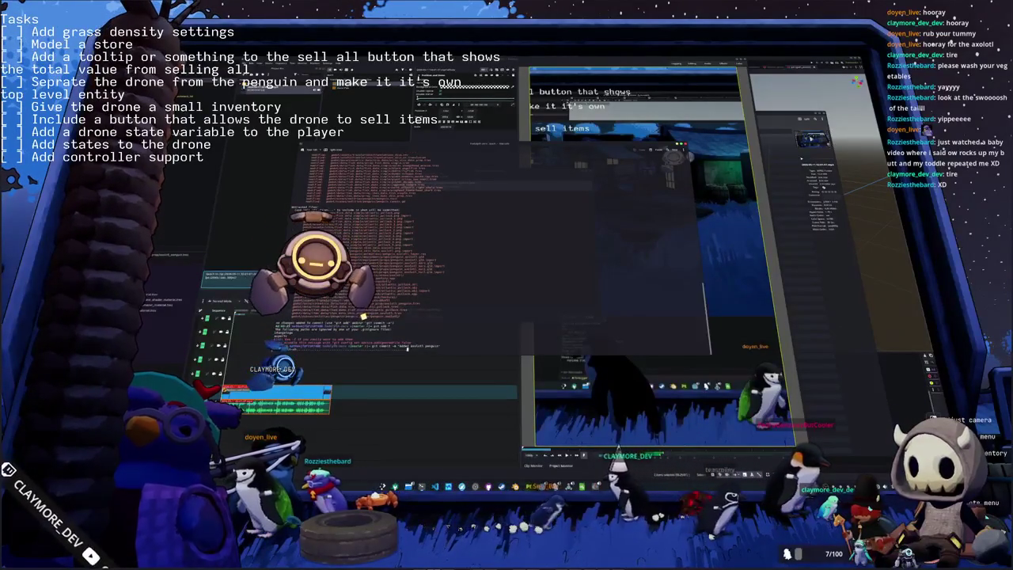
{"action": "key", "text": "Return"}
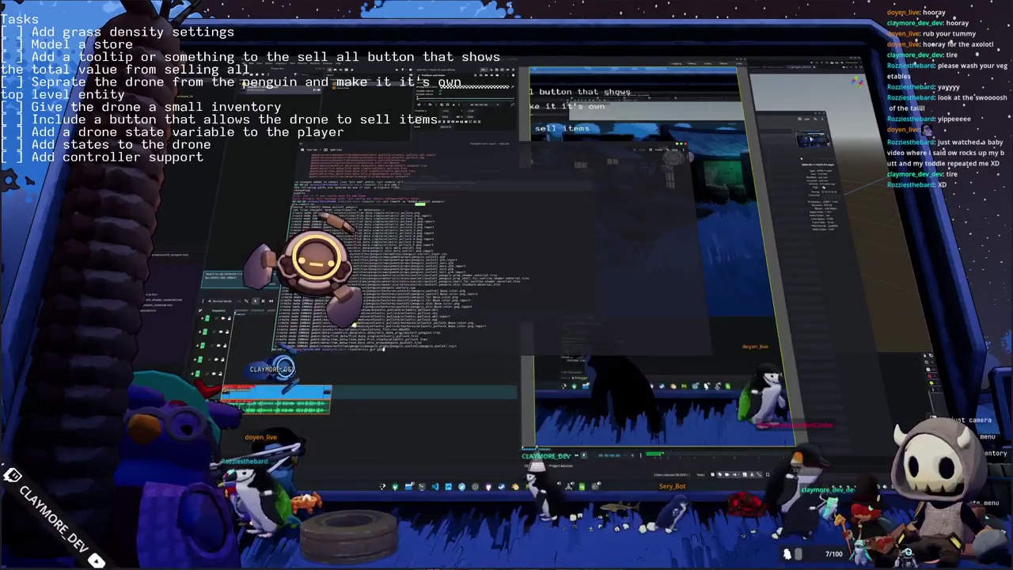
{"action": "type", "text": "s"}
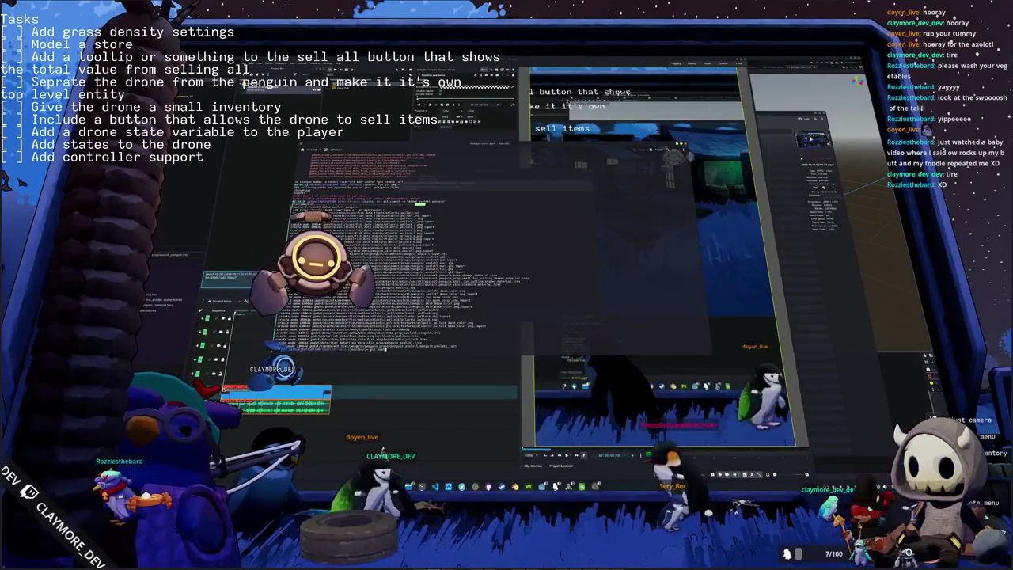
{"action": "key", "text": "Return"}
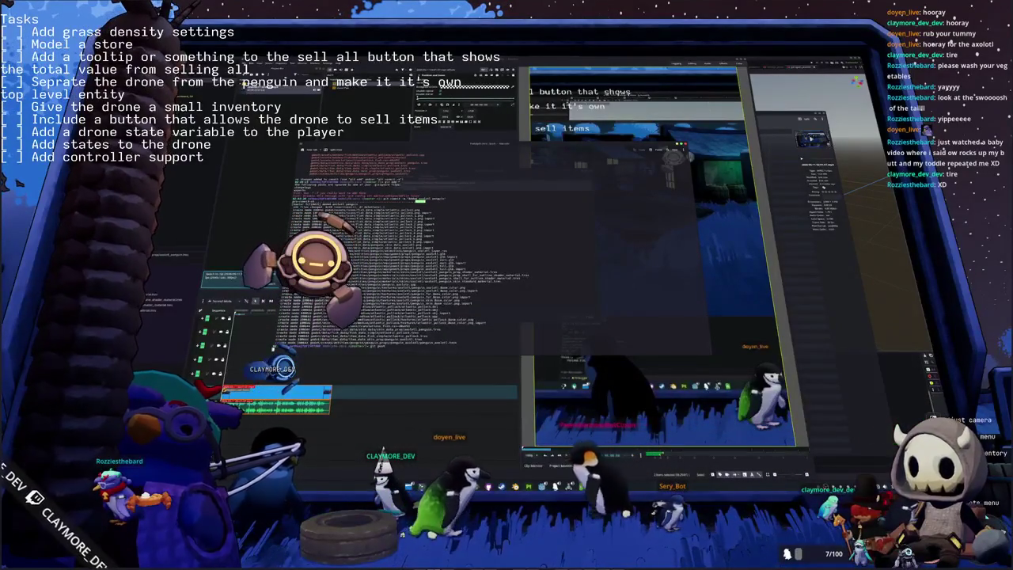